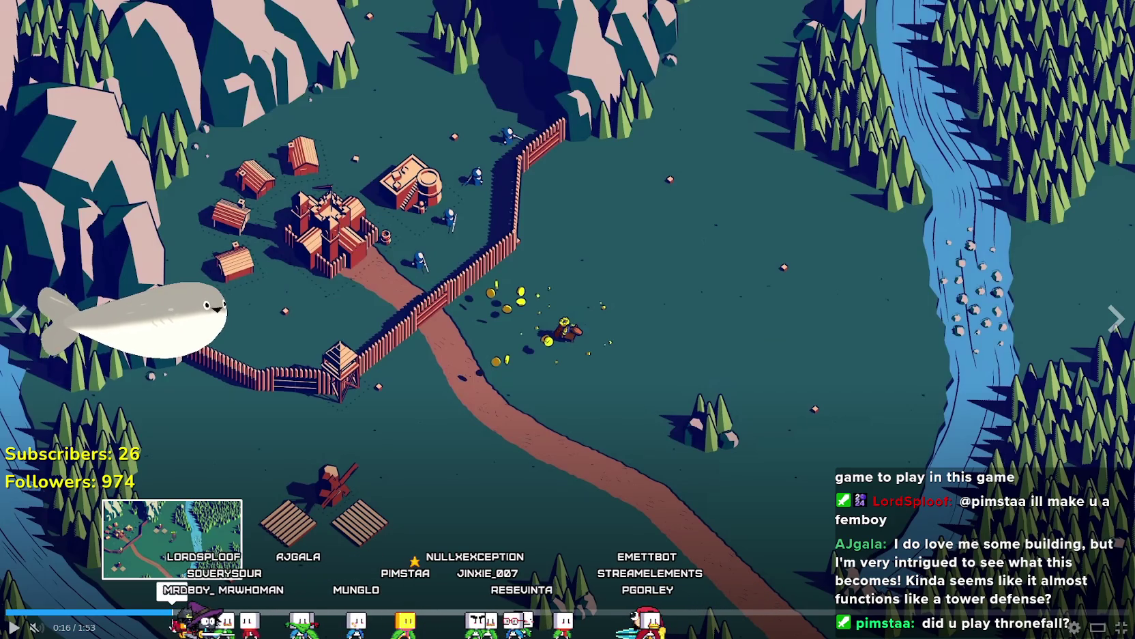
Skip the trailer ahead to the desert gameplay and watch through the castle scene, pausing at the night battle.
left_click(294, 612)
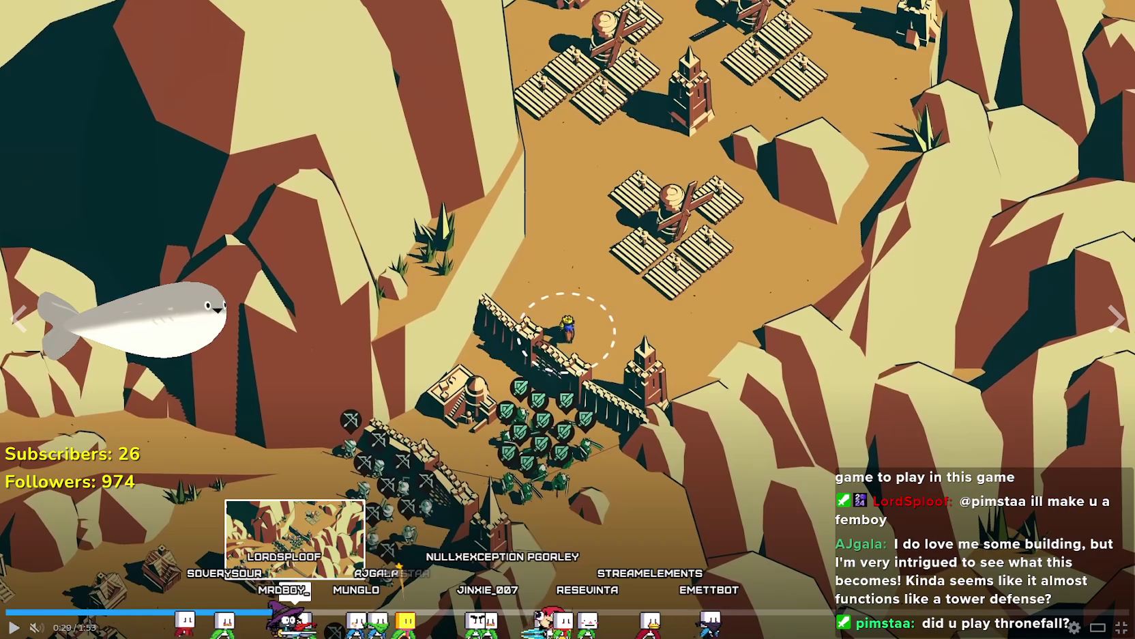
left_click(333, 387)
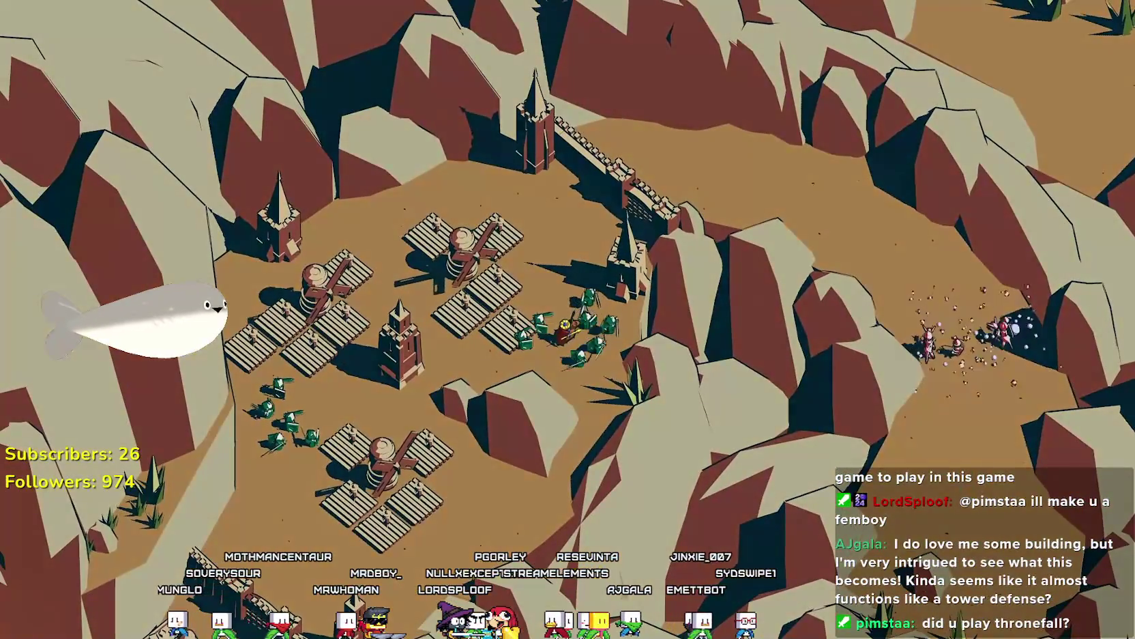
mouse_move(656, 286)
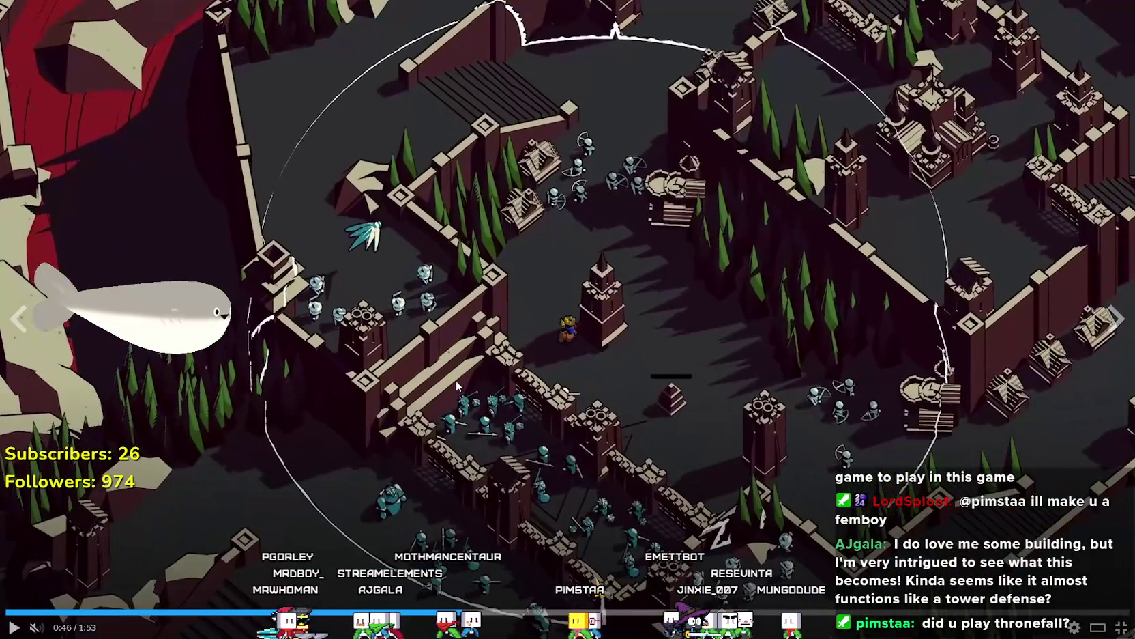
left_click(458, 387)
left_click(459, 383)
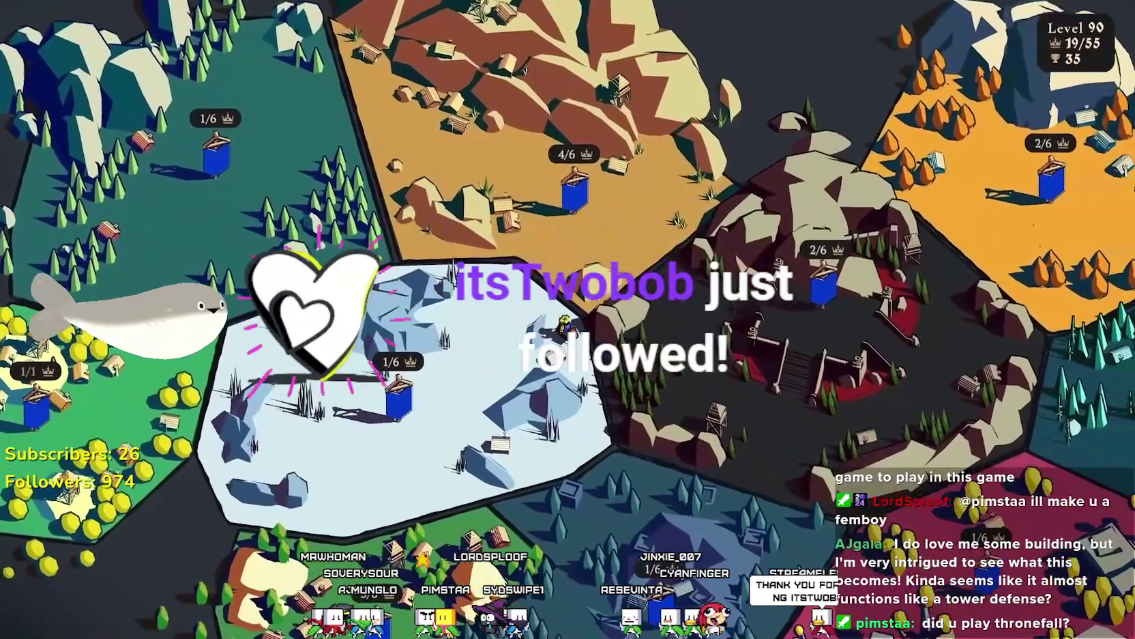
mouse_move(580, 401)
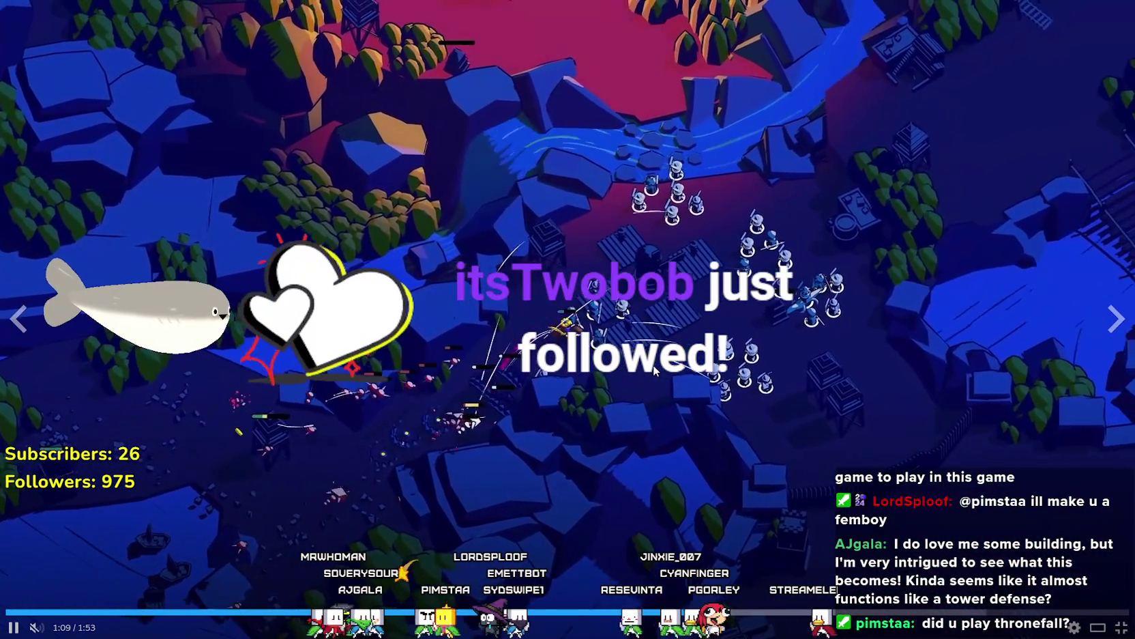
left_click(570, 369)
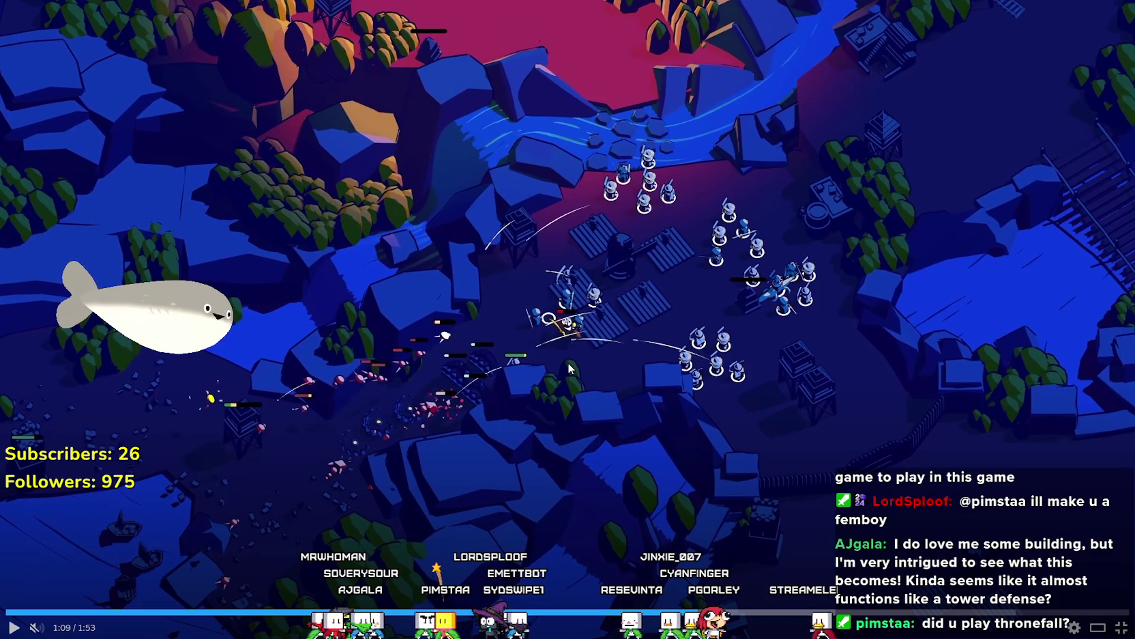
Resume the trailer to the Thronefall title card, then rewind it to about 0:49.
left_click(595, 372)
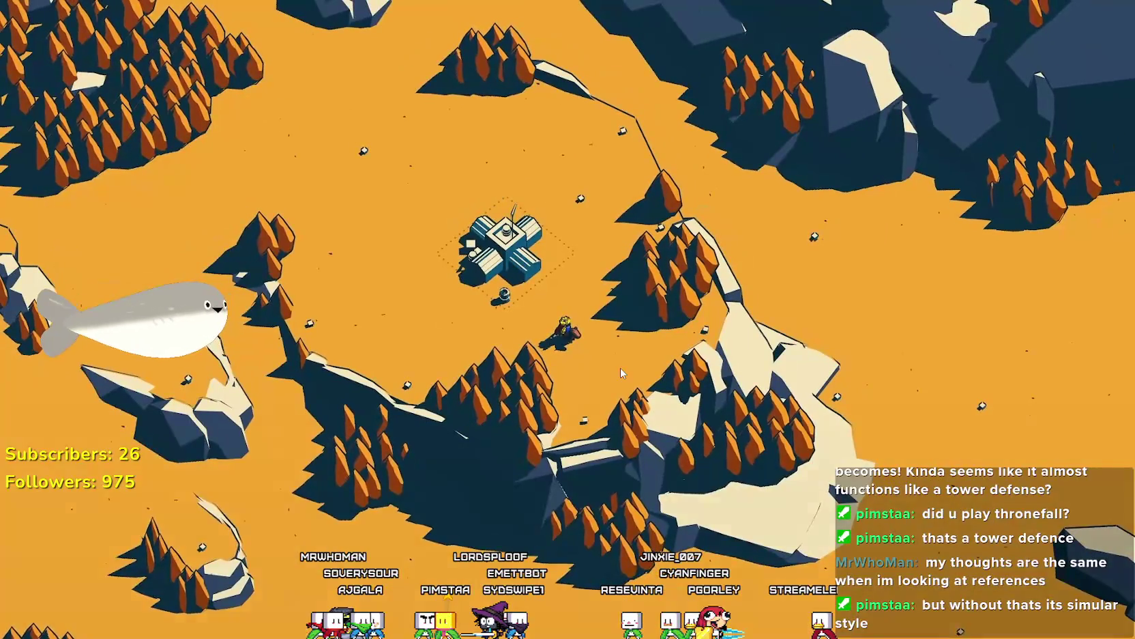
mouse_move(619, 368)
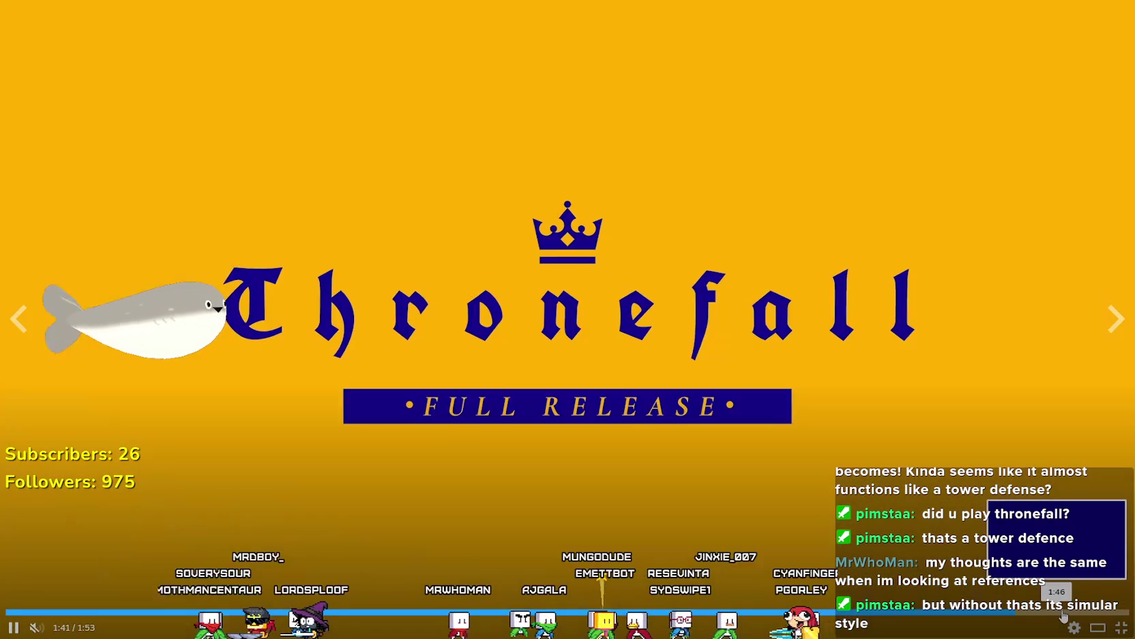
left_click_drag(782, 610, 229, 611)
Pause the trailer and jump back to the desert scene at 0:33 and the upgrade scene.
left_click(306, 486)
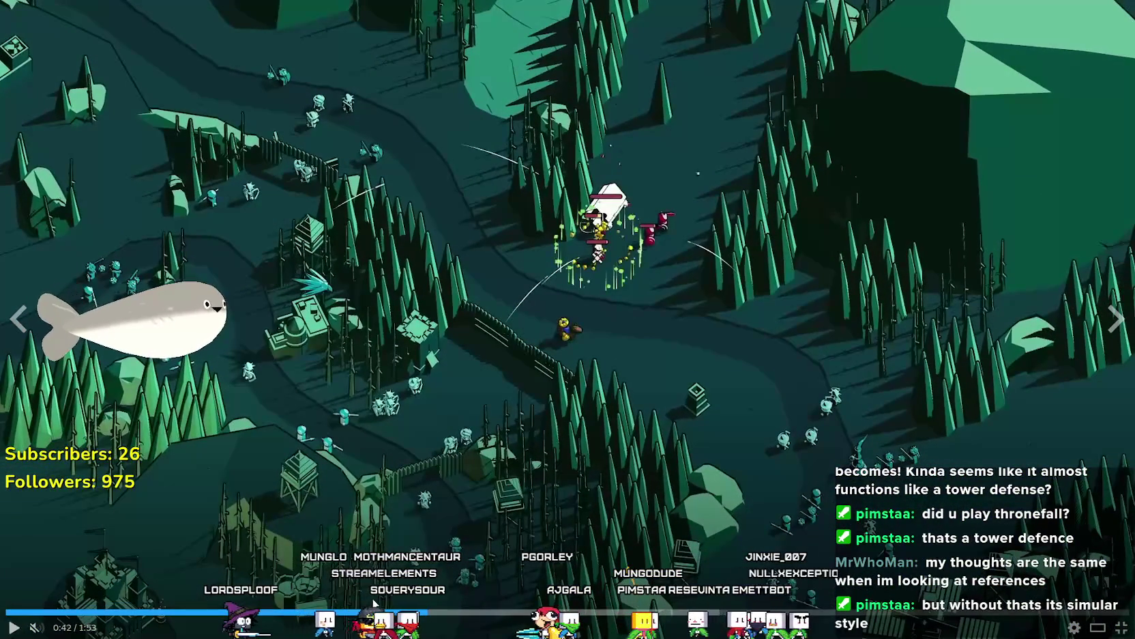
left_click(337, 613)
left_click(276, 612)
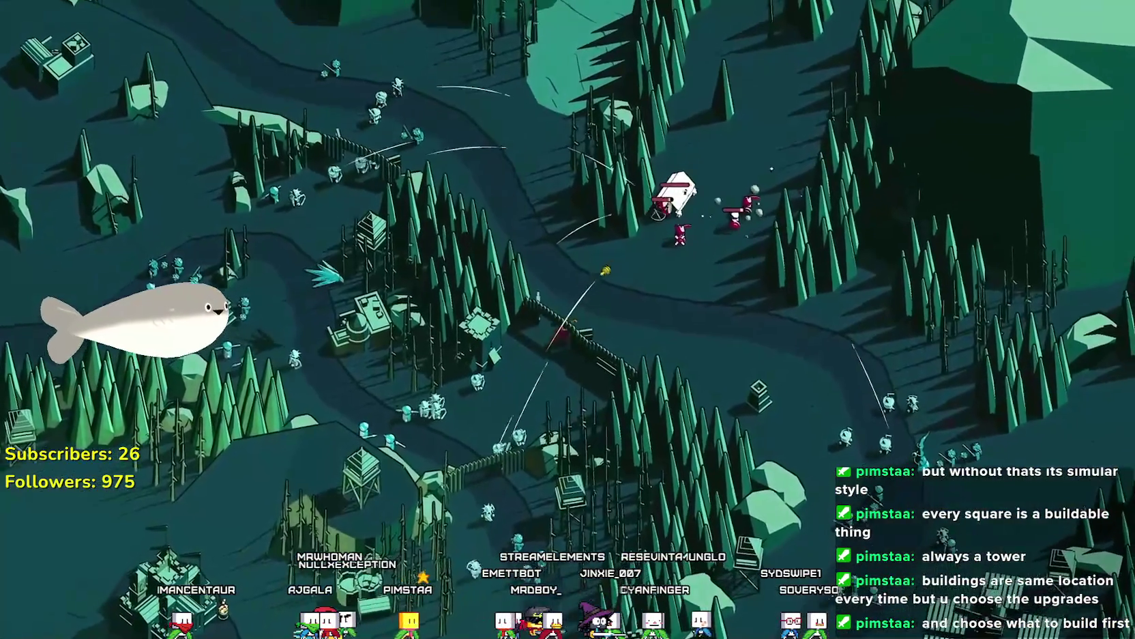
Skip the trailer forward to 1:09 and then on toward its end.
mouse_move(817, 445)
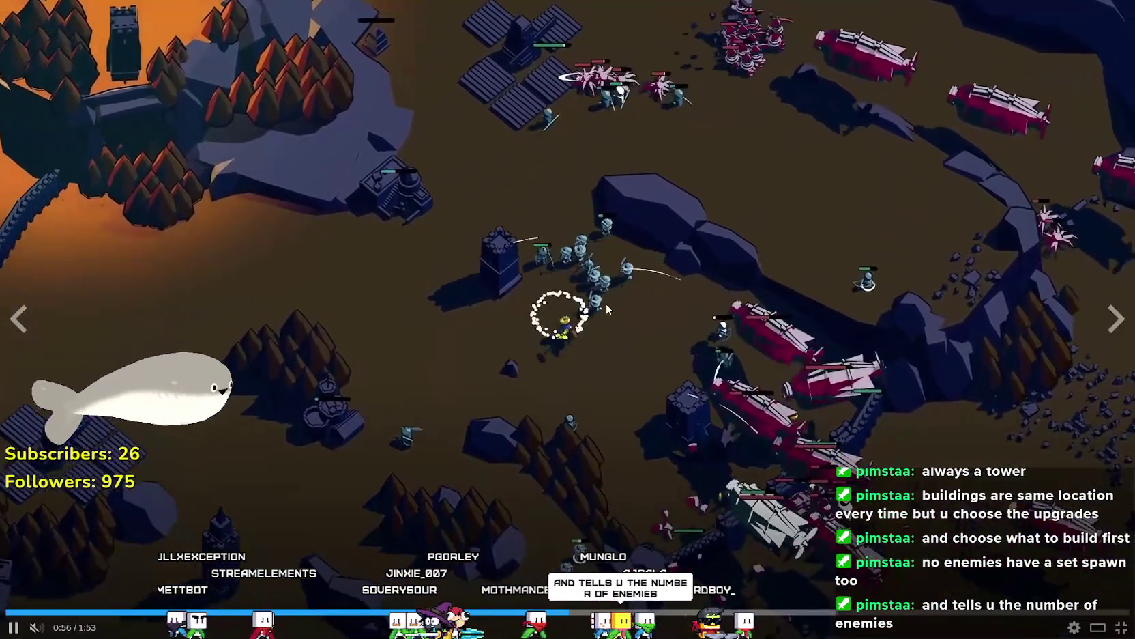
left_click(693, 611)
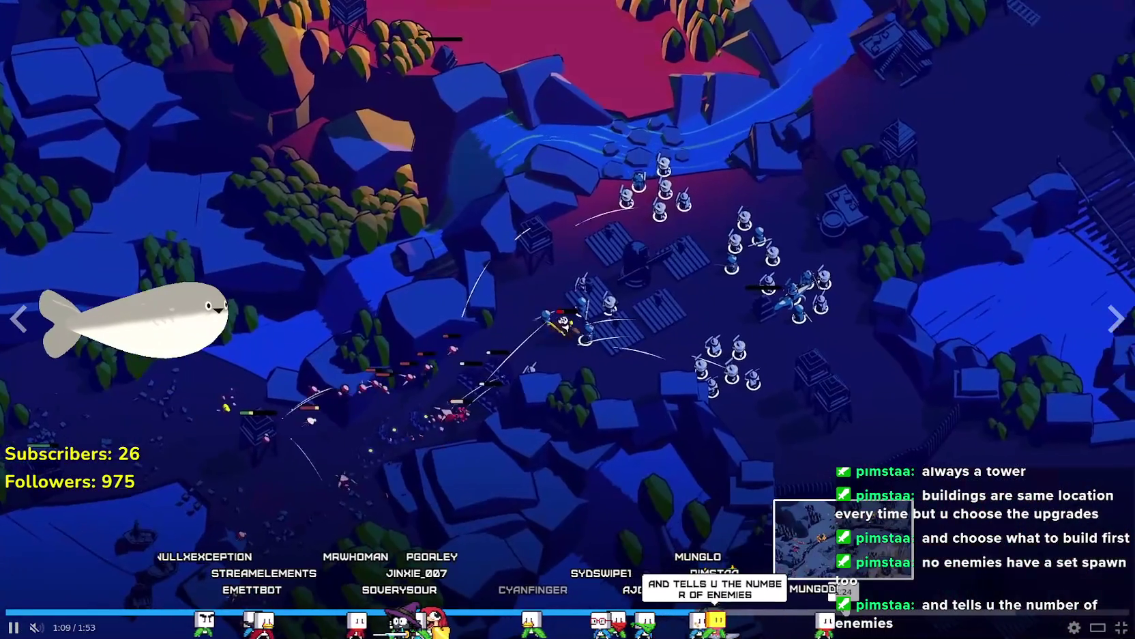
left_click(844, 611)
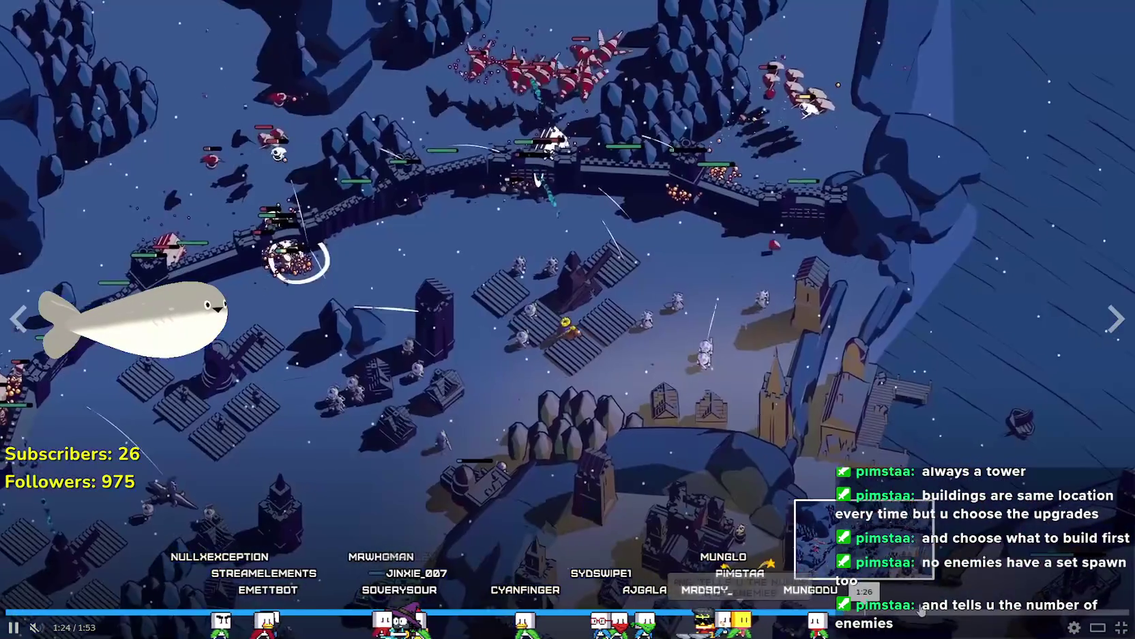
left_click(999, 612)
Exit the fullscreen trailer and minimize the Steam window to reveal the IncrementalKingdom game.
key("Escape")
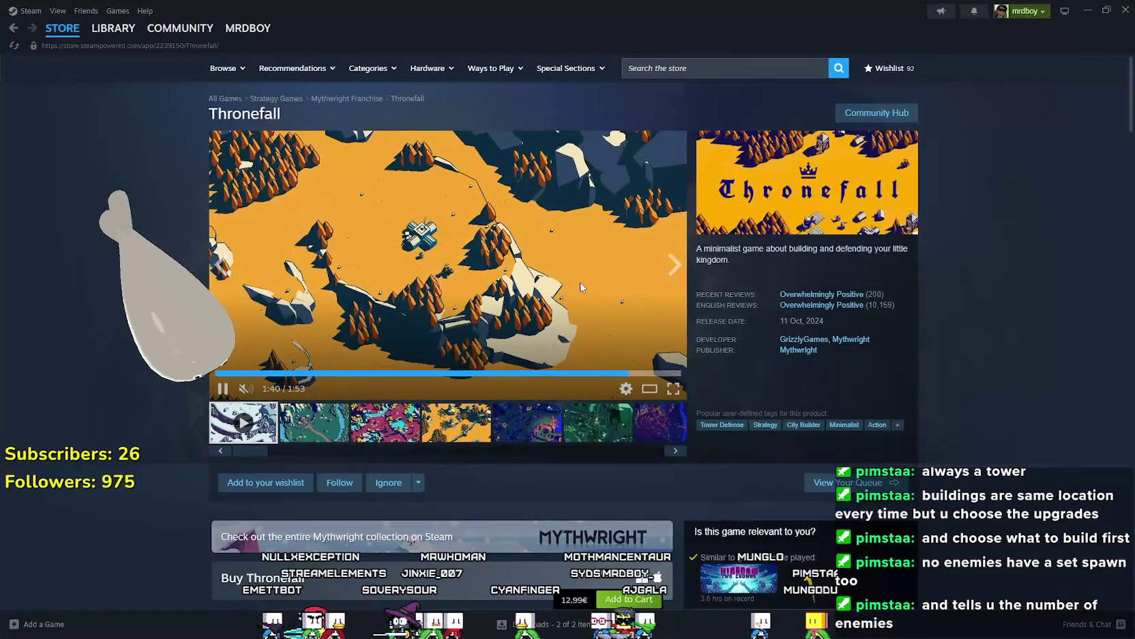
left_click(1085, 10)
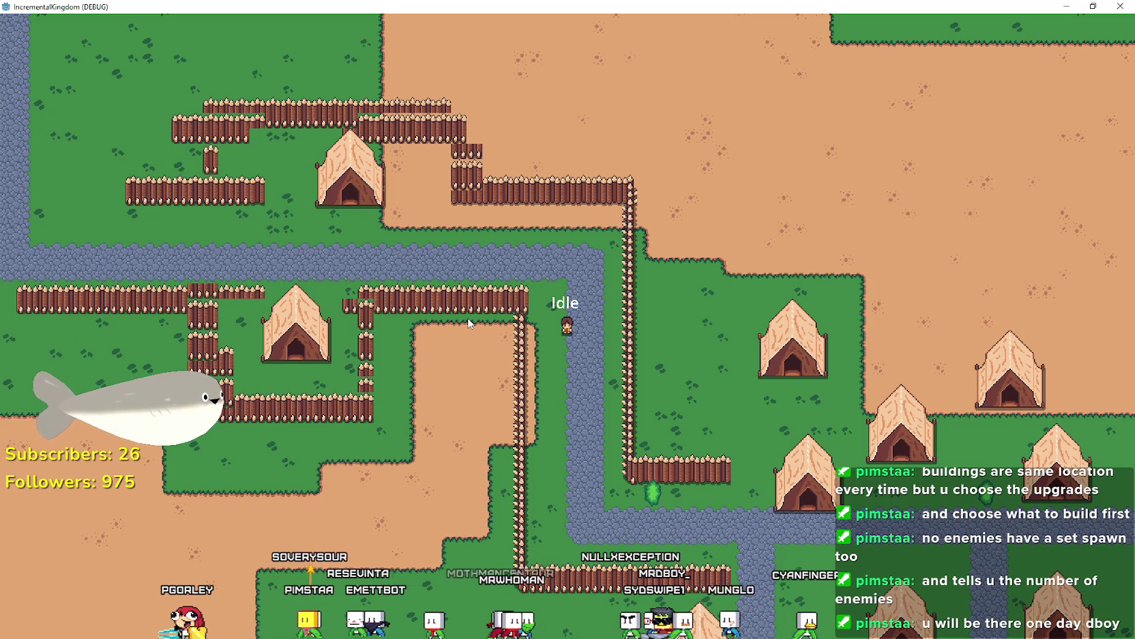
Zoom in and out on the tents, palisades and cobblestone road around the idle hero.
scroll(506, 326, "up", 3)
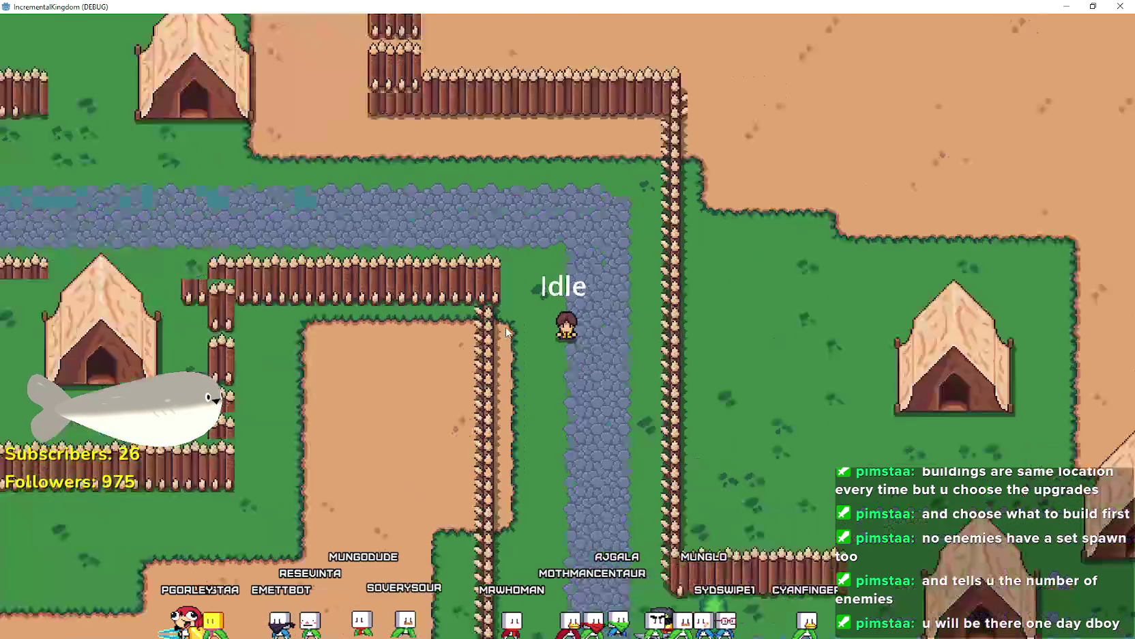
scroll(506, 327, "down", 2)
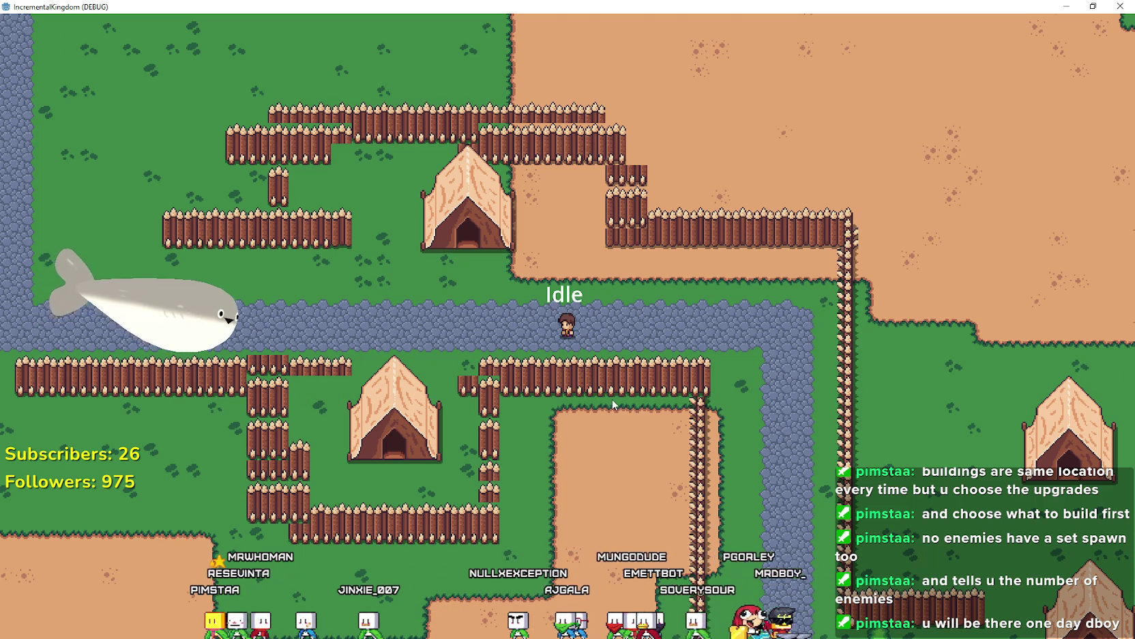
scroll(298, 372, "down", 3)
scroll(589, 394, "up", 4)
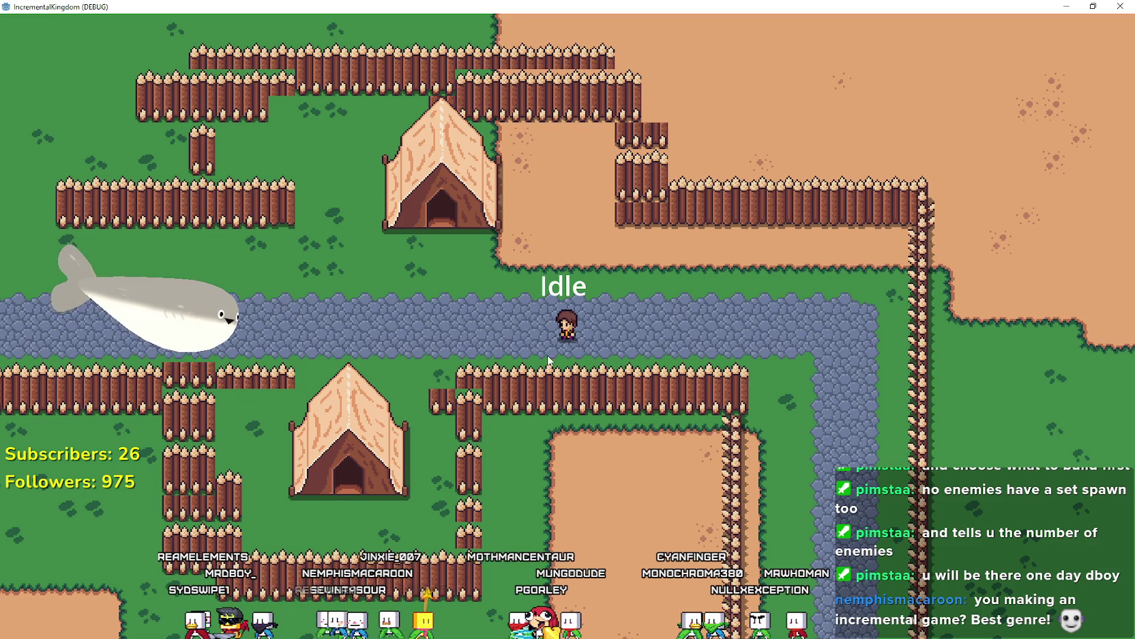
Walk the hero right, down and back left along the road with the arrow keys.
key("Right")
key("Down")
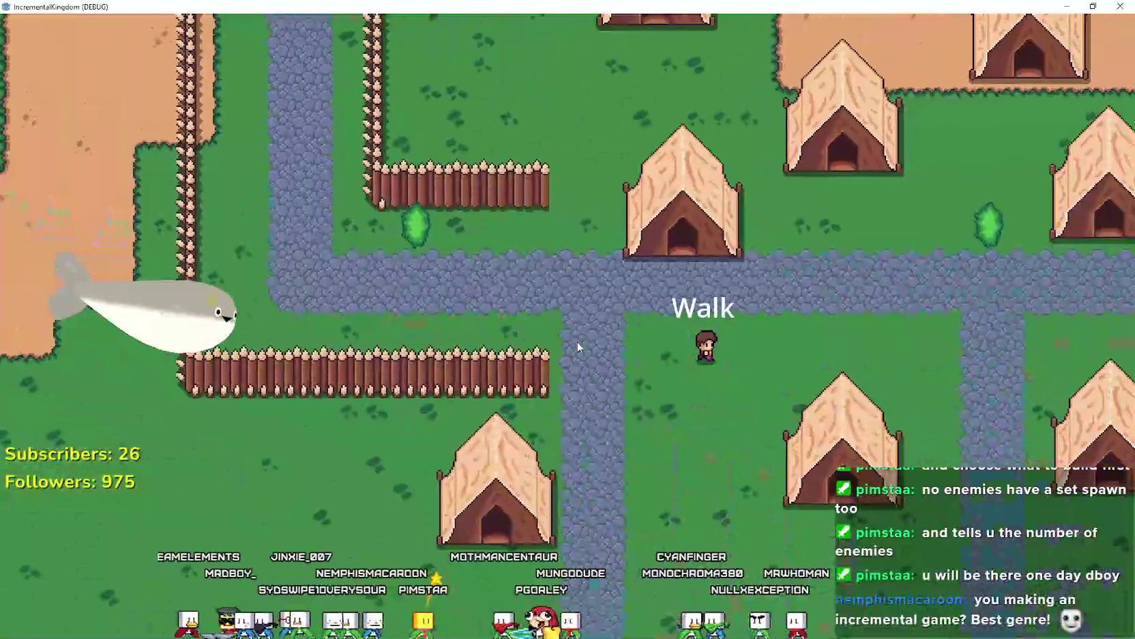
key("Left")
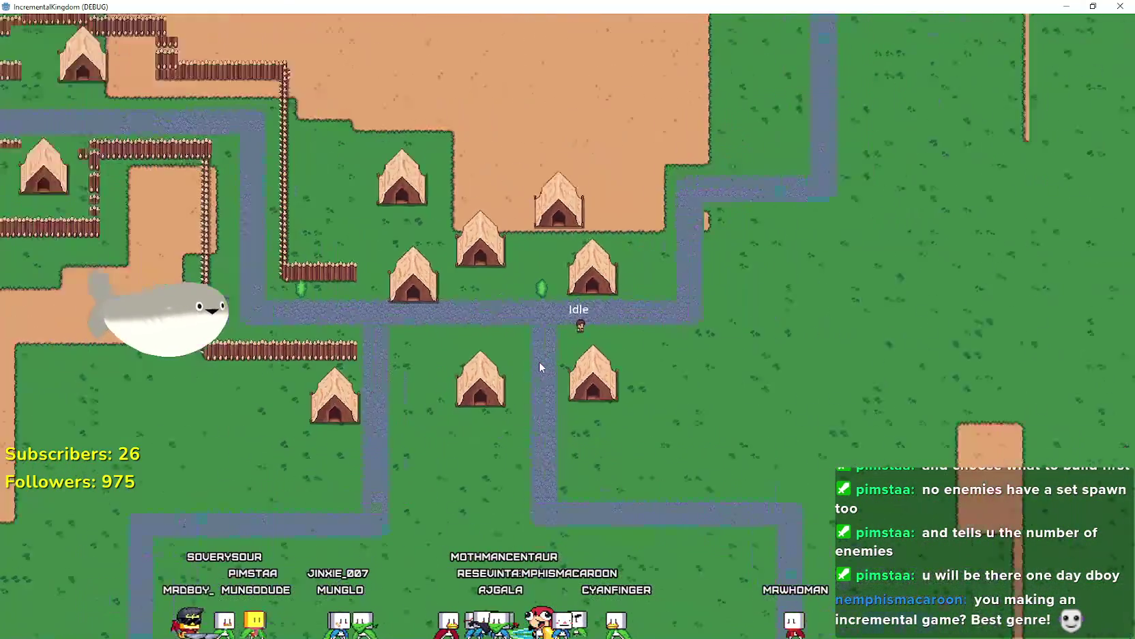
Click-walk the hero to the path corner, up the path and along the road, then un-maximize the window.
left_click(476, 252)
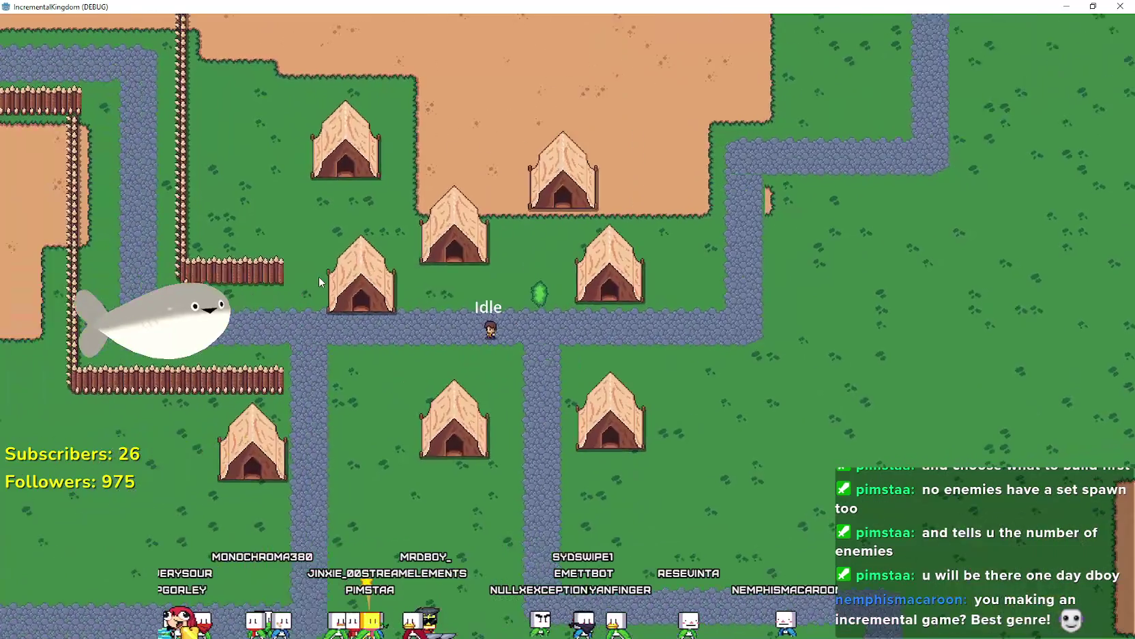
scroll(575, 370, "up", 2)
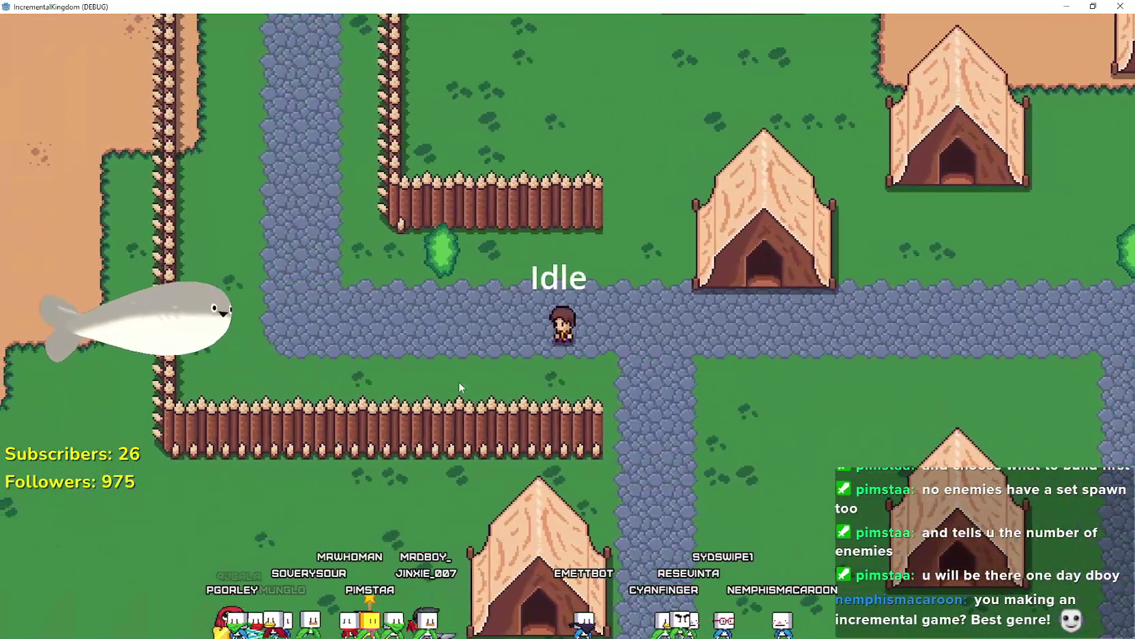
left_click(375, 288)
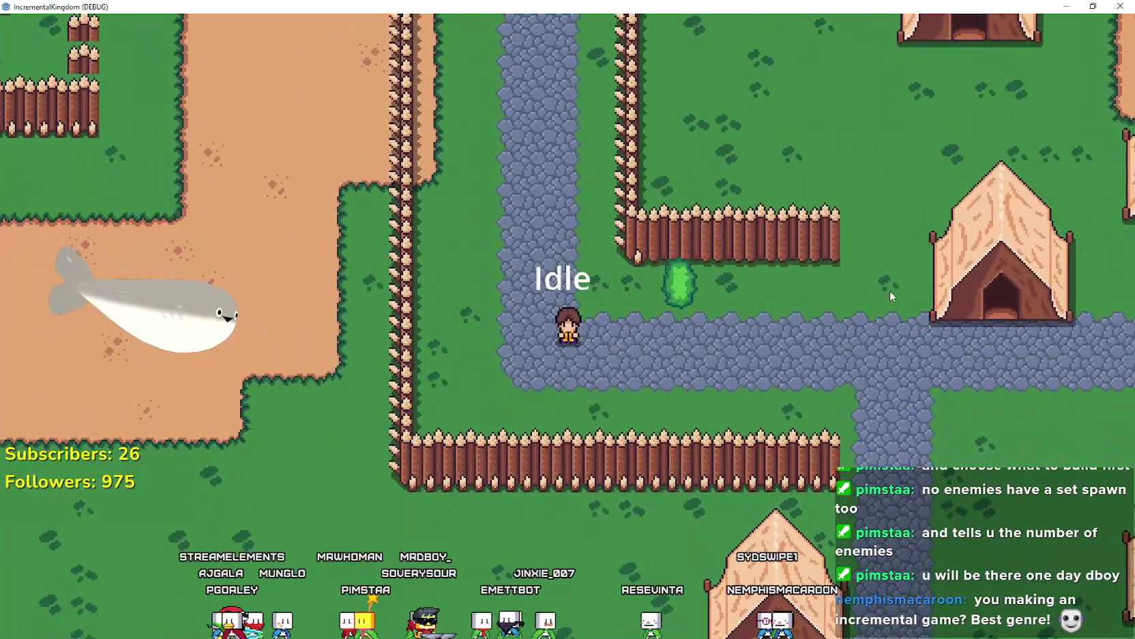
left_click(689, 210)
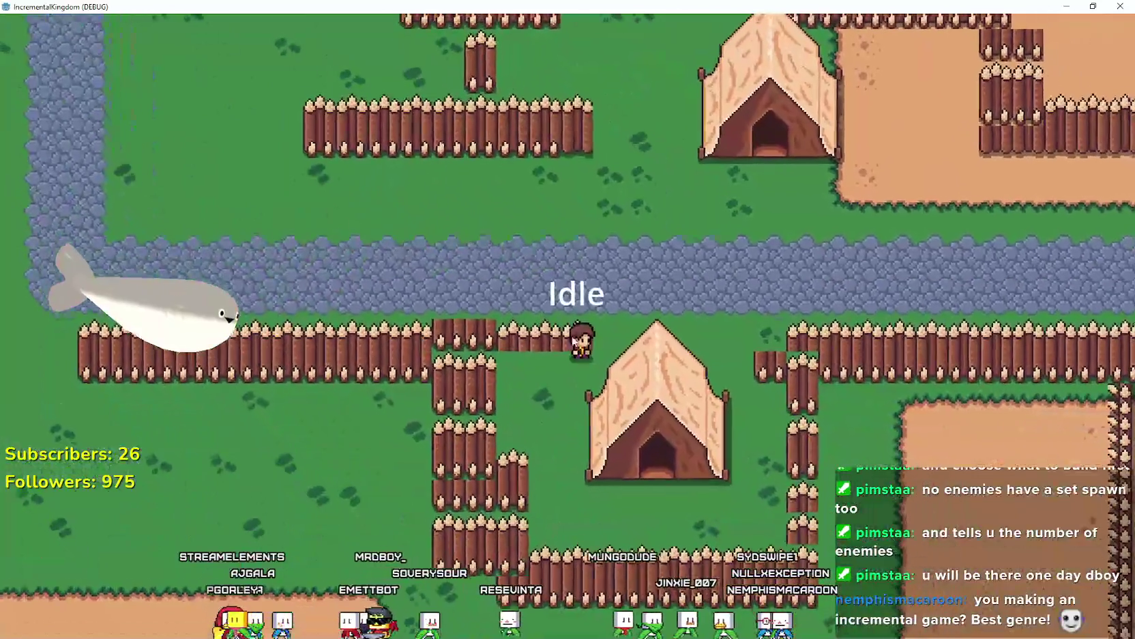
left_click(589, 339)
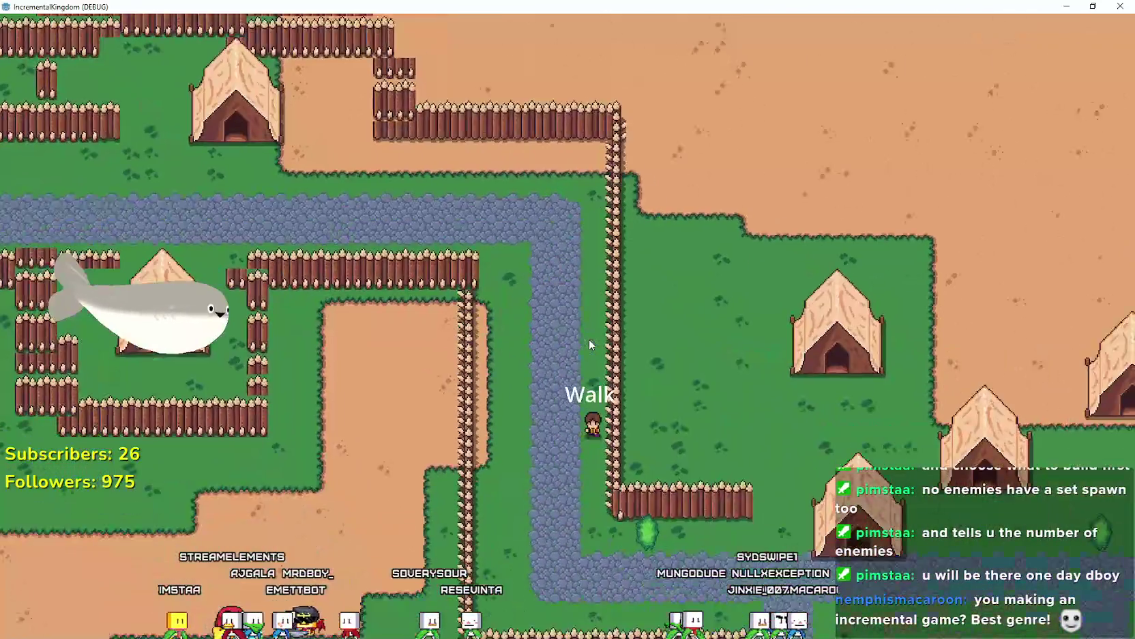
scroll(589, 339, "down", 5)
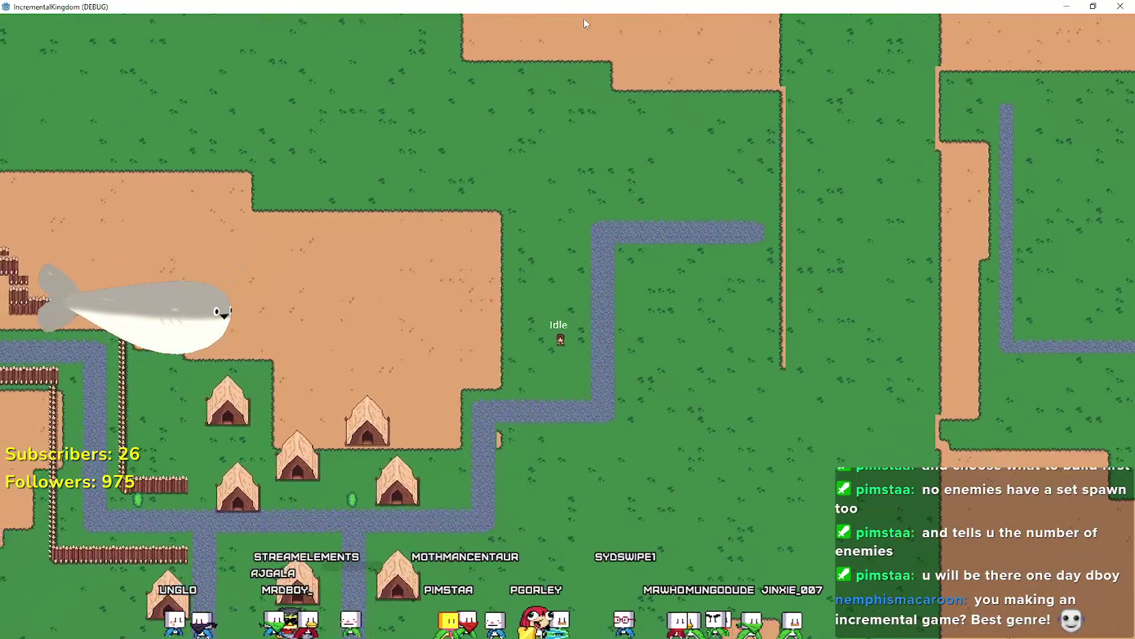
key("super+Down")
key("super+Down")
Zoom and pan the 2D viewport around the world scene's tent camps.
scroll(715, 366, "down", 5)
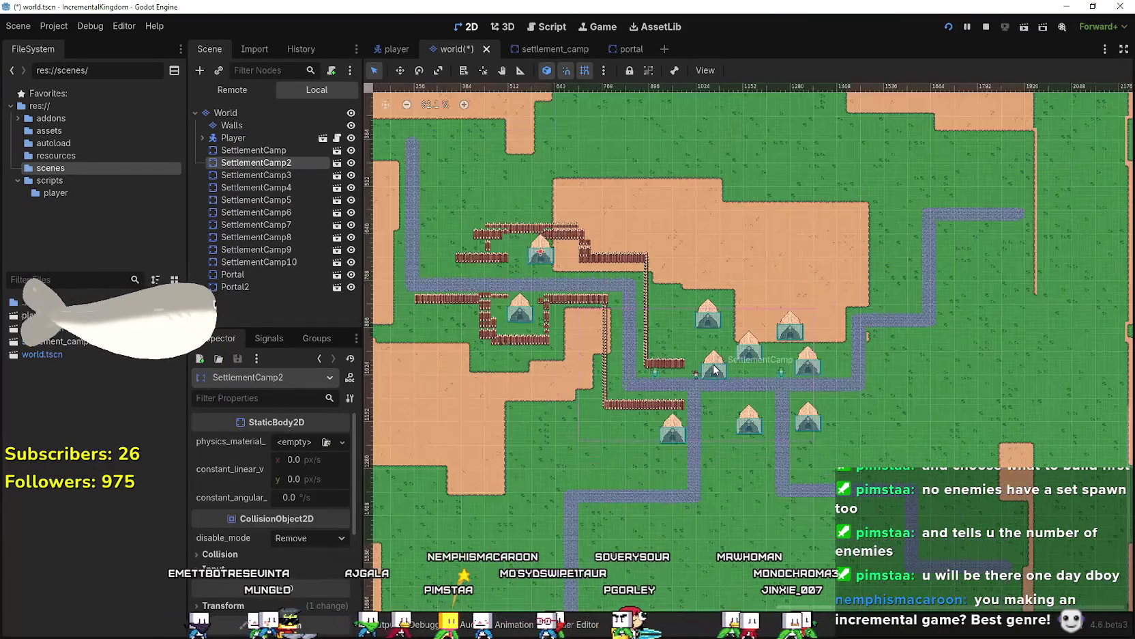
scroll(635, 345, "up", 4)
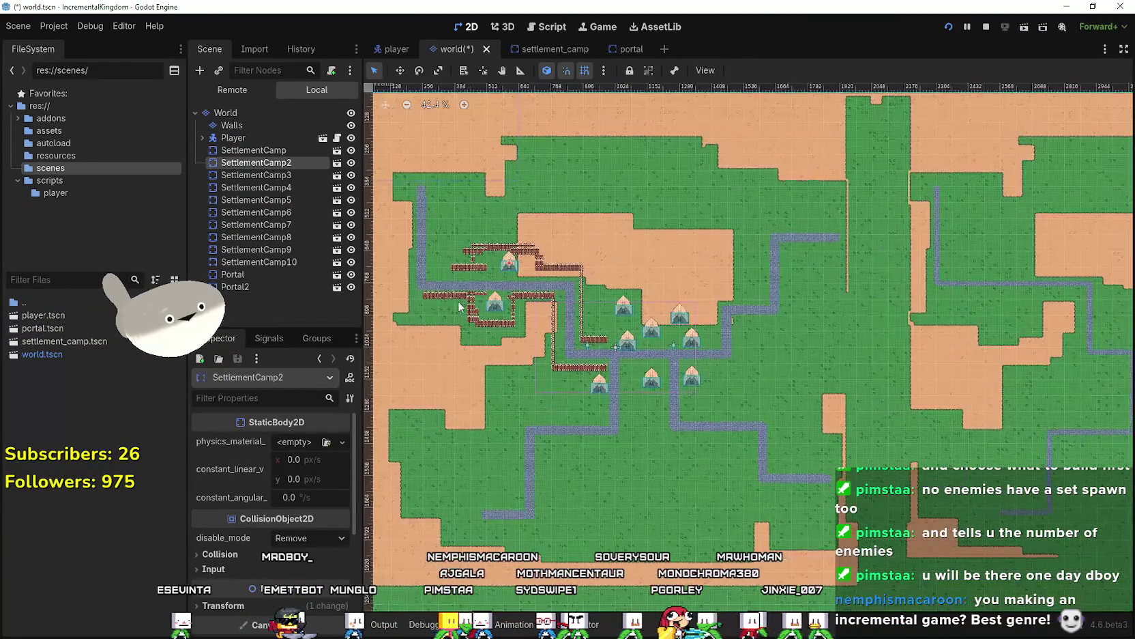
scroll(745, 413, "down", 3)
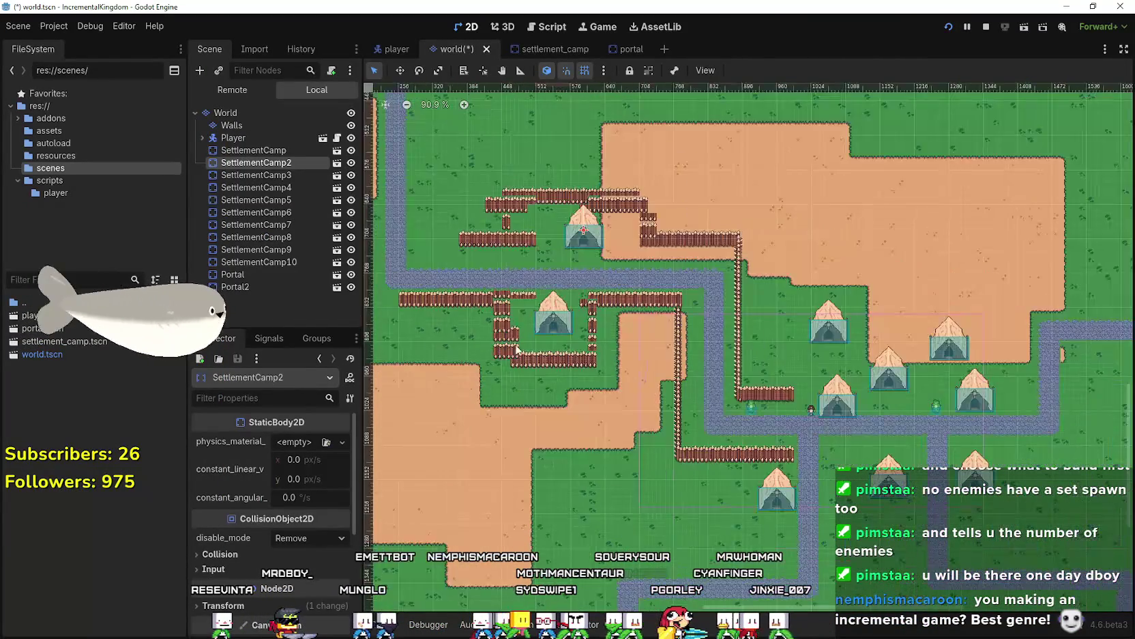
scroll(745, 408, "up", 7)
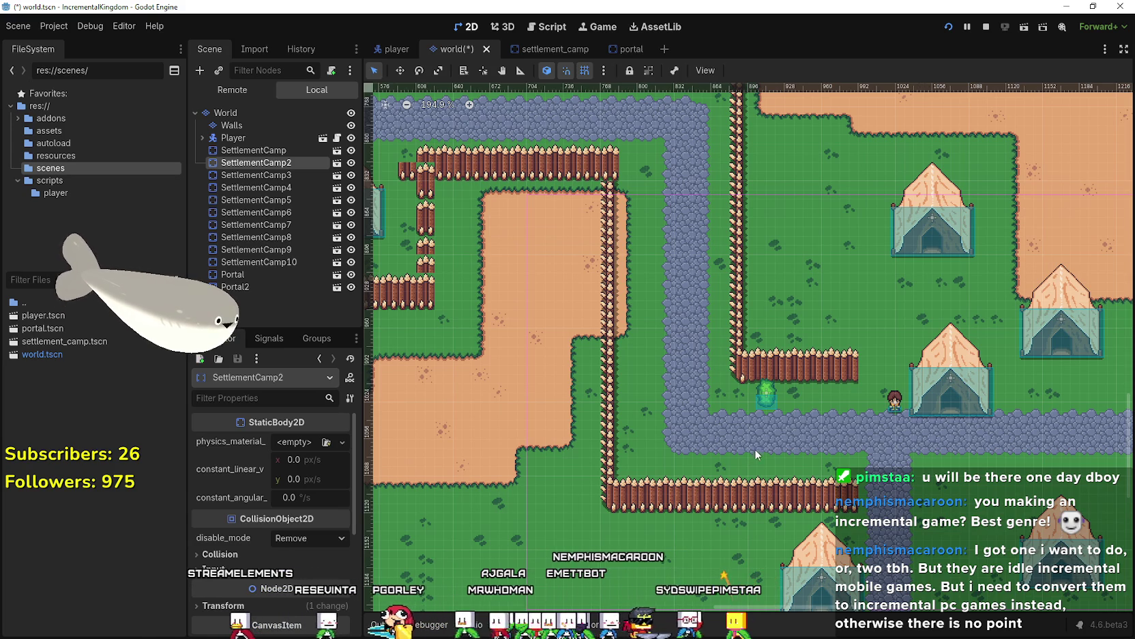
scroll(716, 351, "up", 5)
scroll(715, 351, "left", 1)
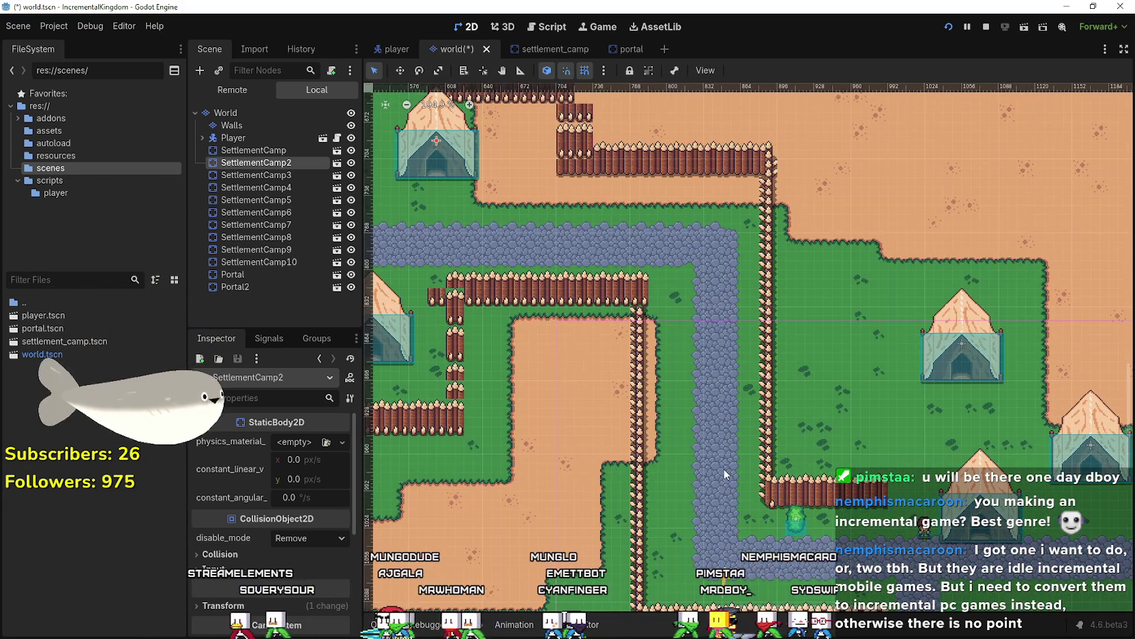
scroll(727, 469, "up", 1)
scroll(734, 468, "down", 4)
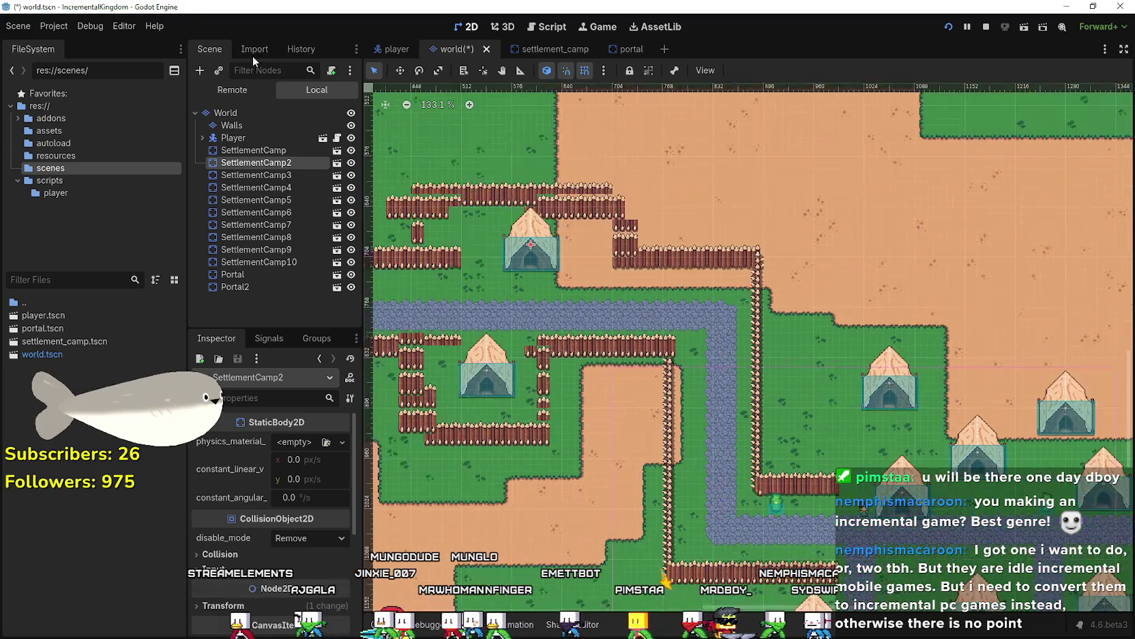
Toggle the Walls layer's visibility several times to compare the map with and without fences.
left_click(352, 125)
left_click(351, 125)
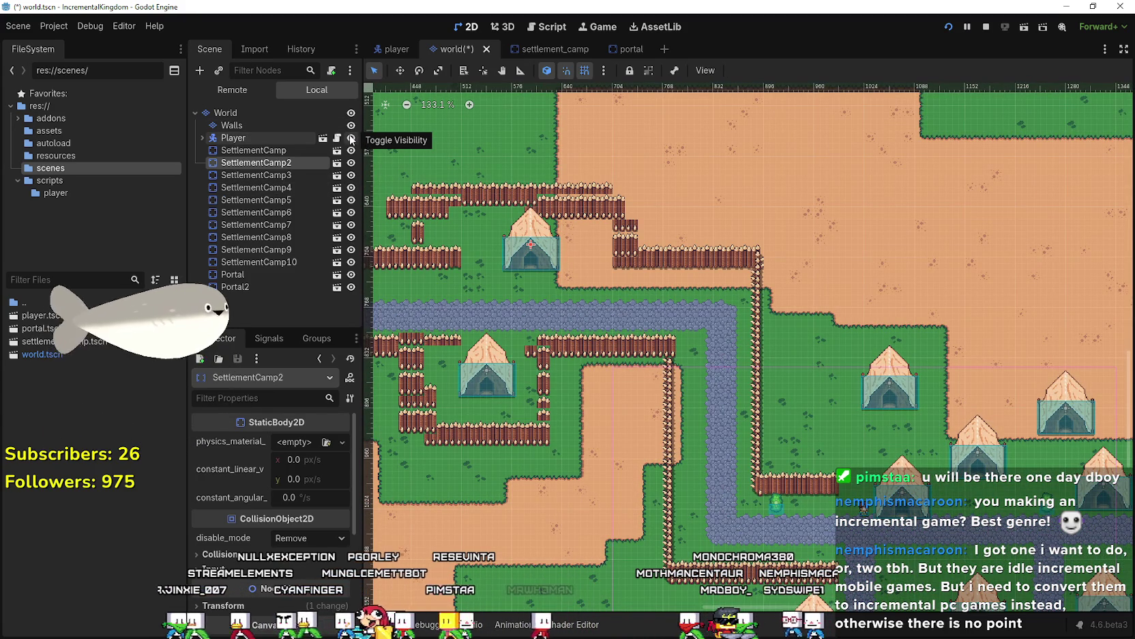
left_click(351, 131)
left_click(350, 131)
left_click(350, 132)
left_click(350, 132)
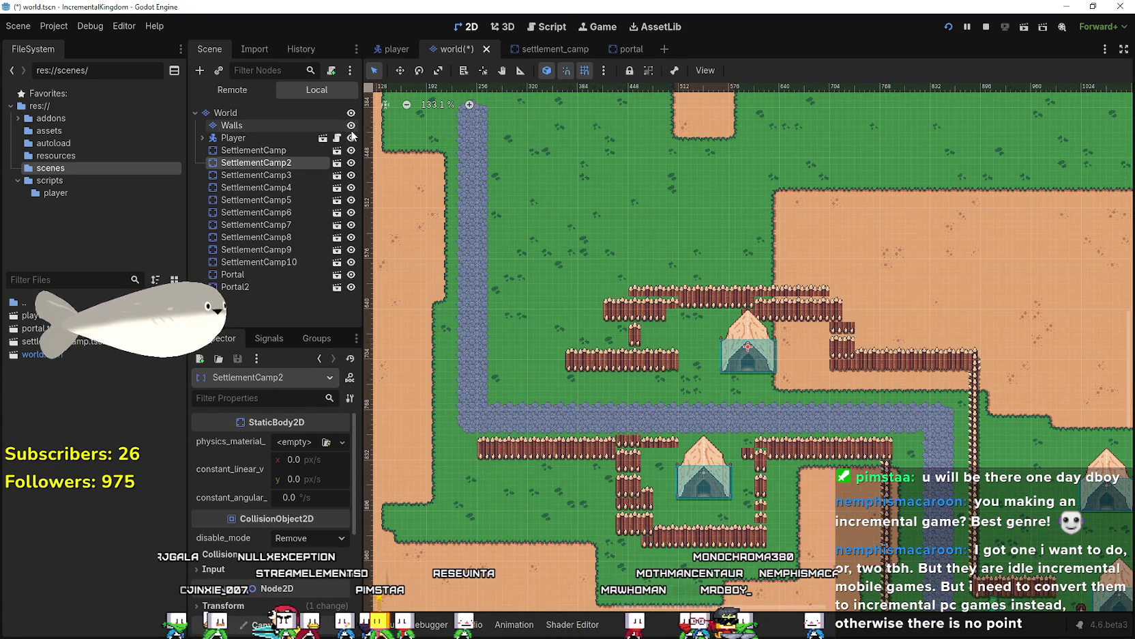
scroll(556, 266, "down", 1)
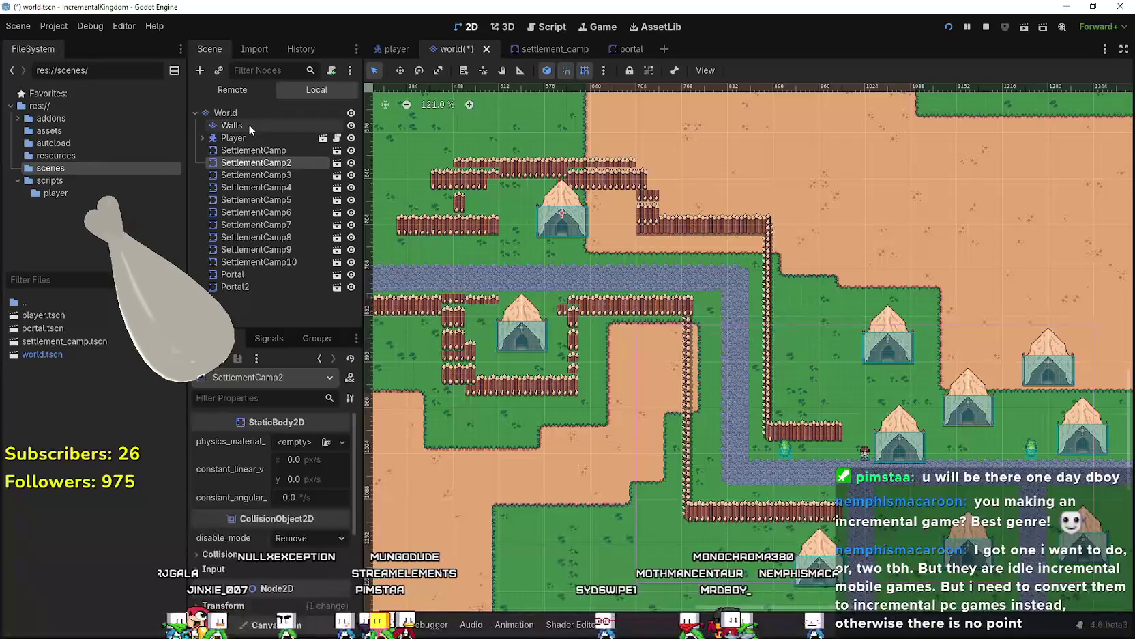
Rename the Walls node to WallLeftExpansion1 and make the map view taller than the tile panel.
double_click(249, 125)
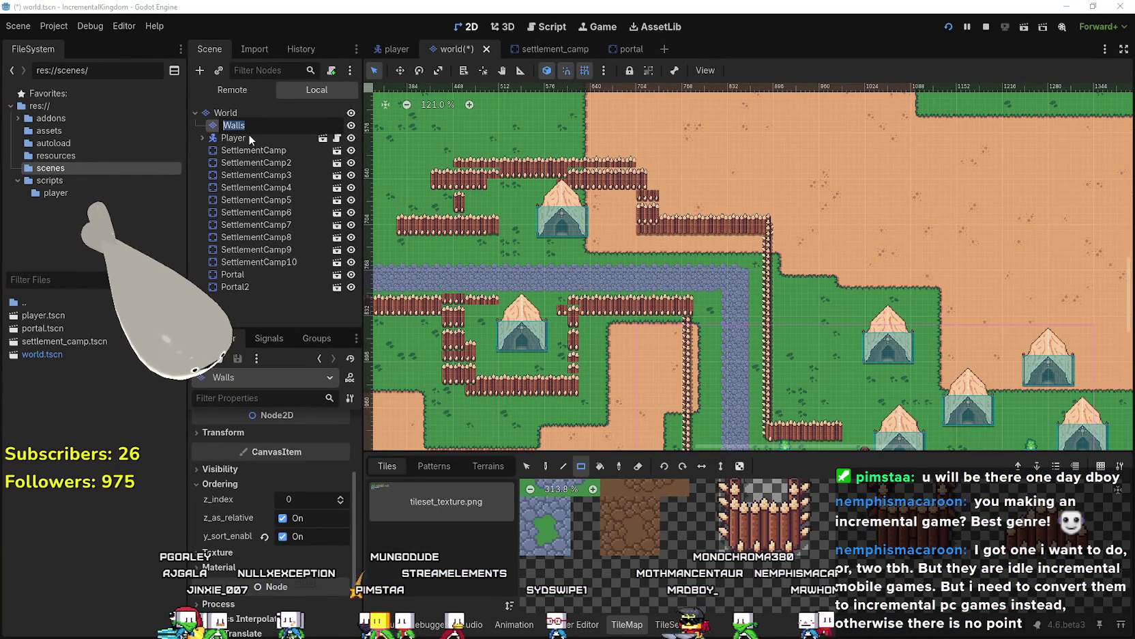
type("Wall")
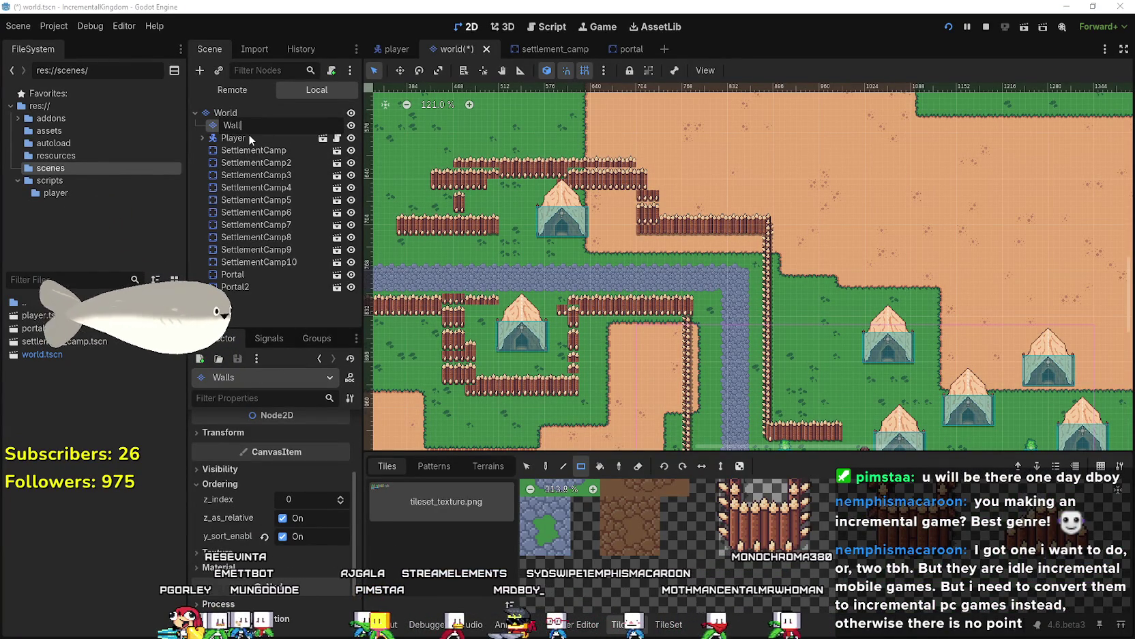
type("nd")
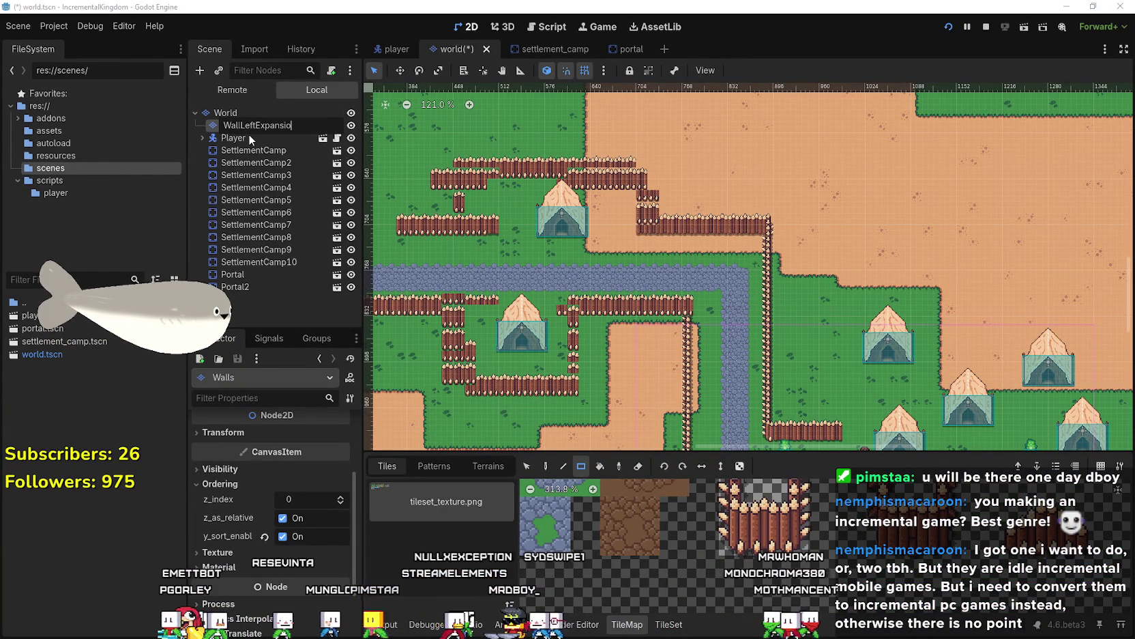
key("Escape")
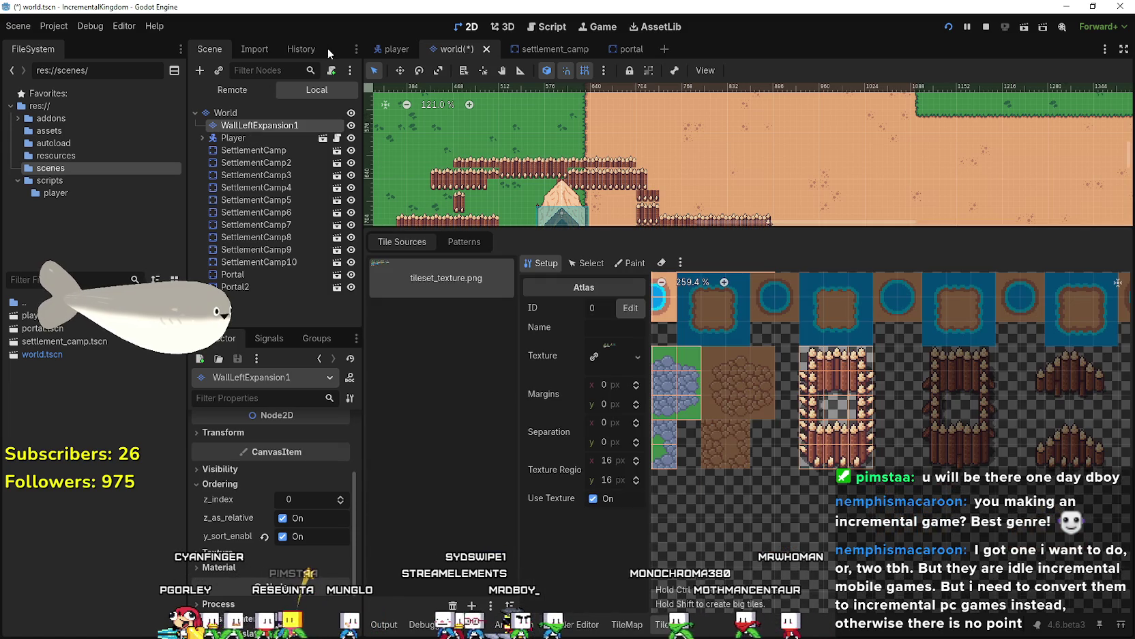
left_click_drag(710, 228, 711, 397)
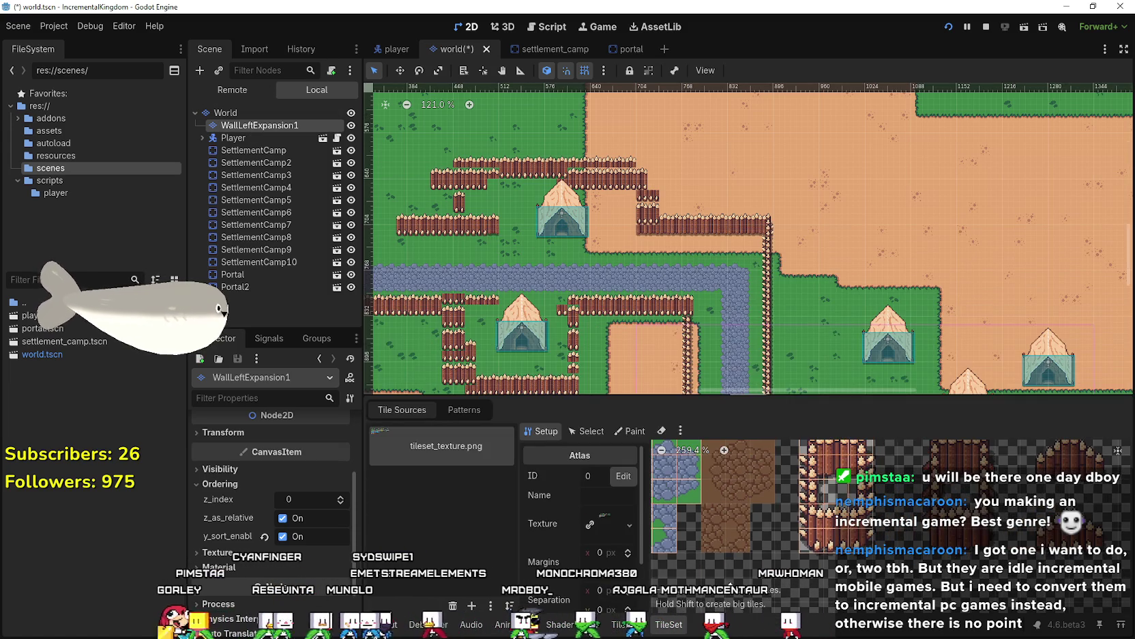
scroll(782, 310, "down", 5)
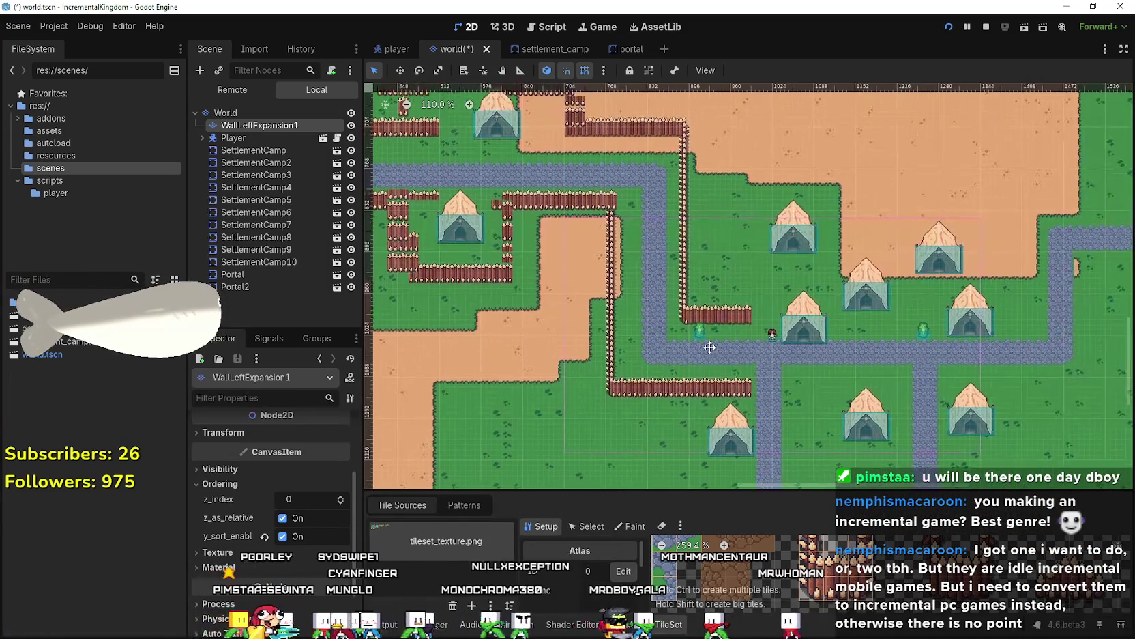
key("f")
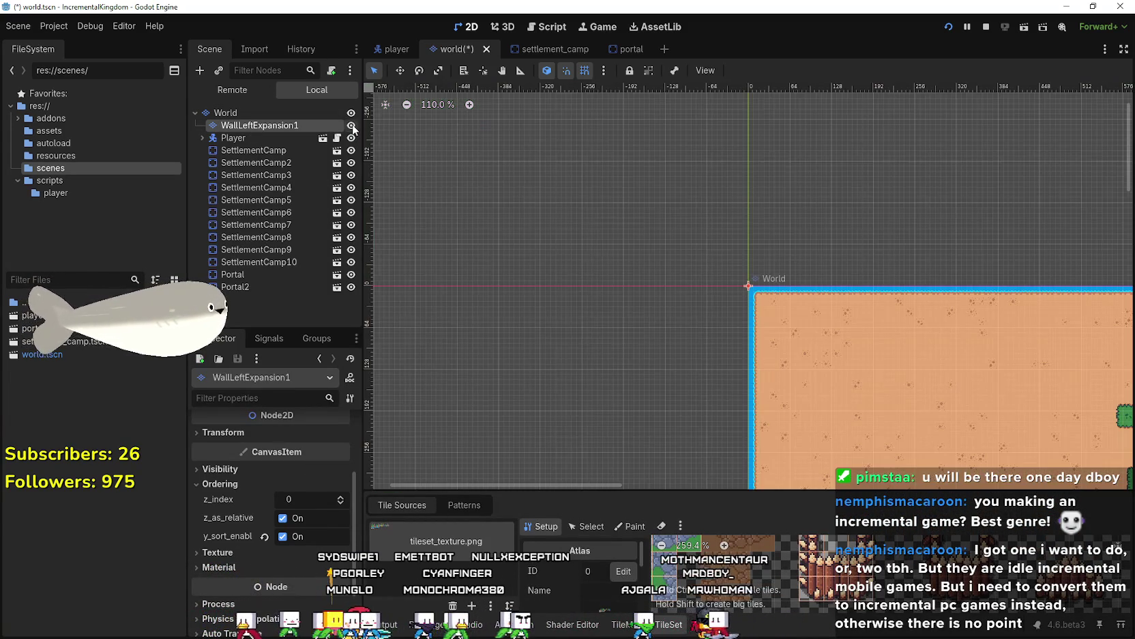
scroll(756, 250, "down", 8)
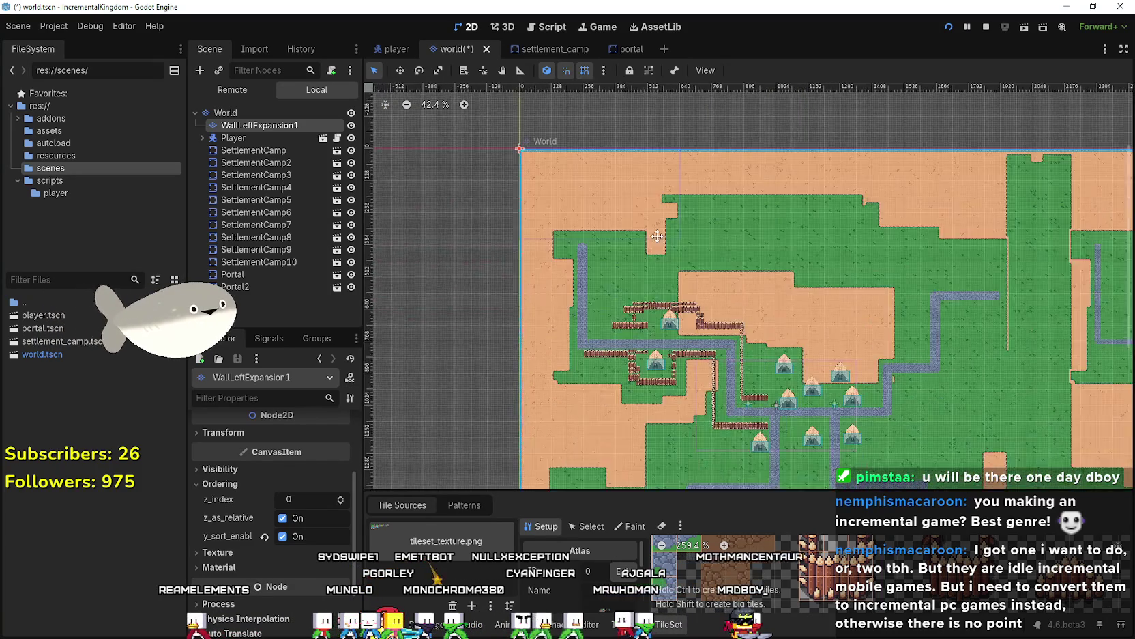
scroll(720, 362, "up", 8)
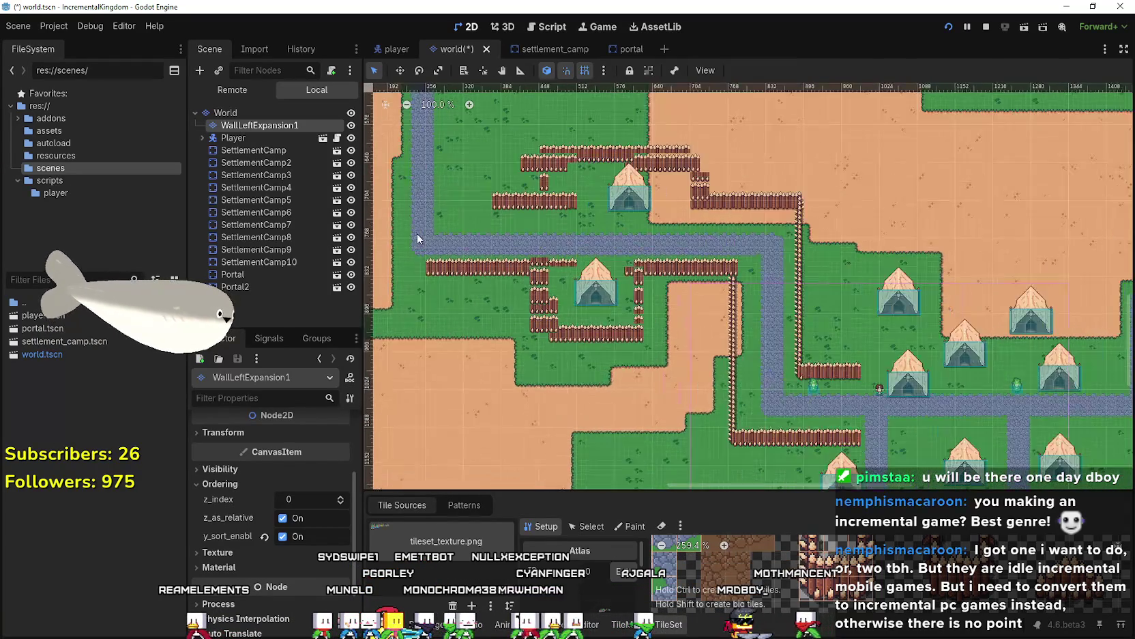
key("f")
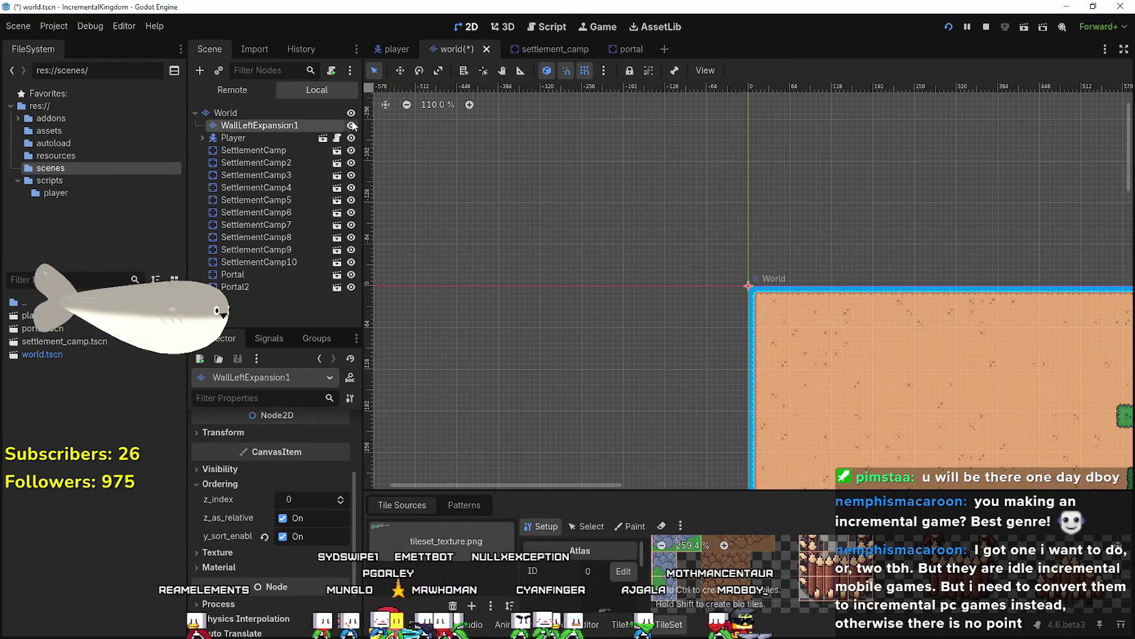
key("shift+f")
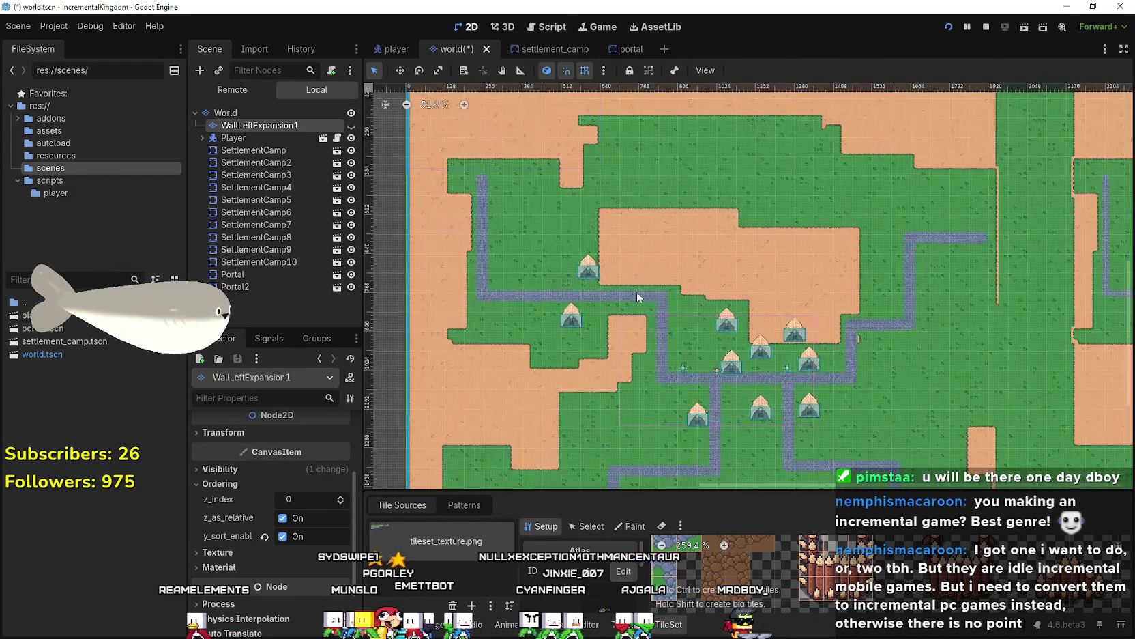
left_click(350, 125)
scroll(403, 202, "up", 5)
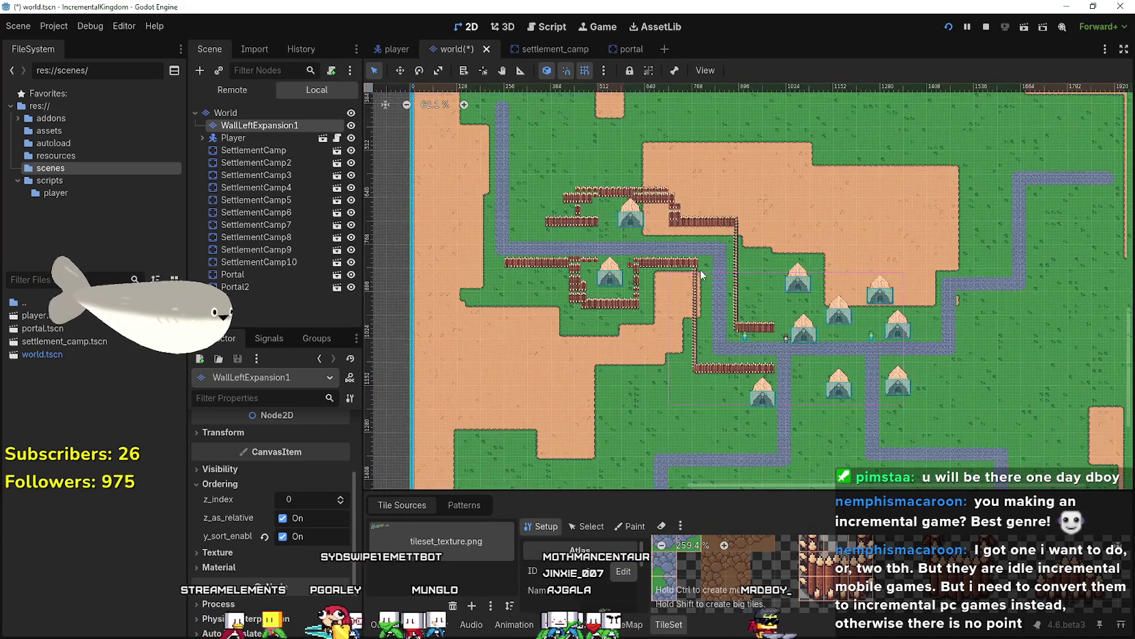
left_click(350, 126)
left_click(351, 129)
left_click(351, 125)
left_click(351, 125)
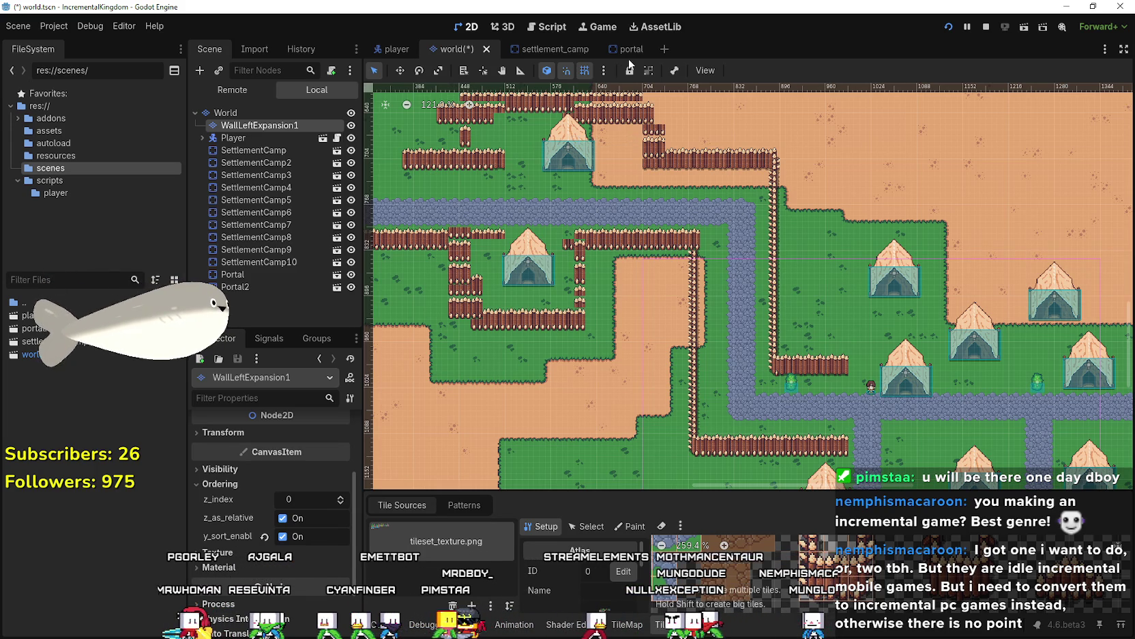
Center the view on the wall layer's origin and zoom around the fences.
key("shift+f")
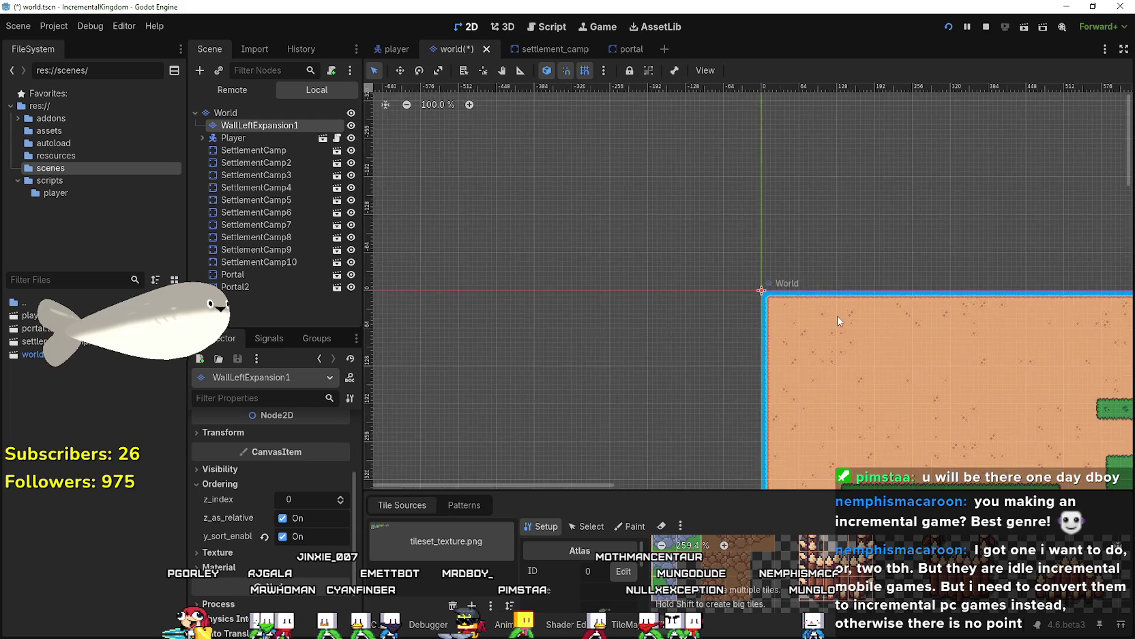
scroll(853, 389, "down", 10)
scroll(765, 341, "right", 8)
scroll(741, 326, "up", 2)
scroll(740, 326, "up", 3)
scroll(740, 326, "left", 4)
scroll(741, 326, "down", 2)
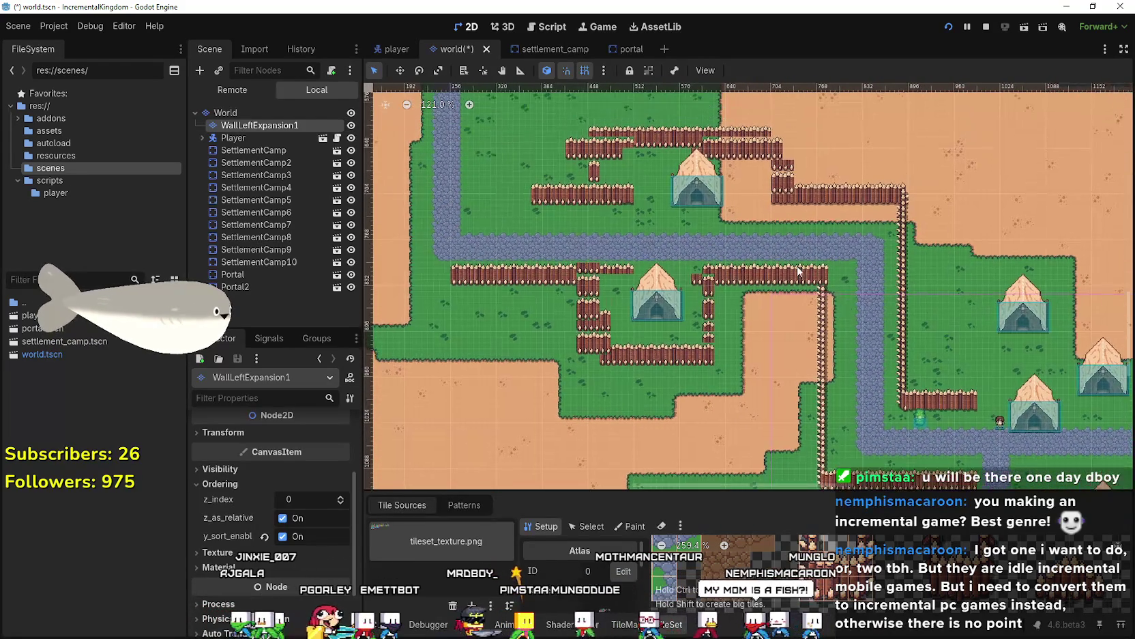
Jump to the world origin, then zoom and pan over the tent camps.
key("shift+f")
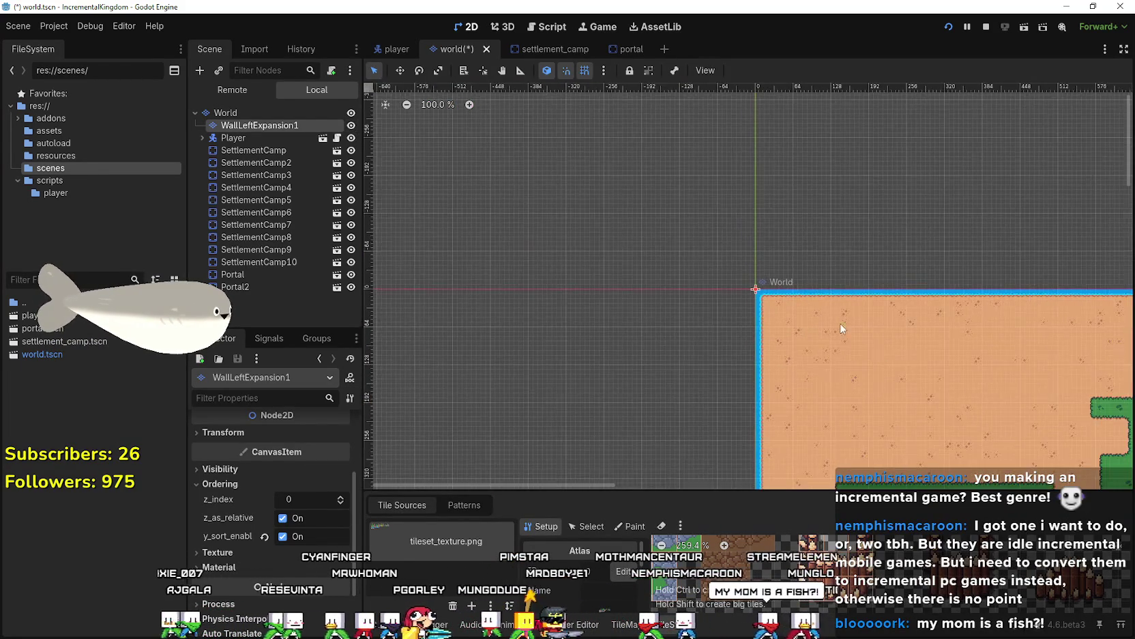
scroll(988, 410, "down", 10)
scroll(988, 409, "right", 8)
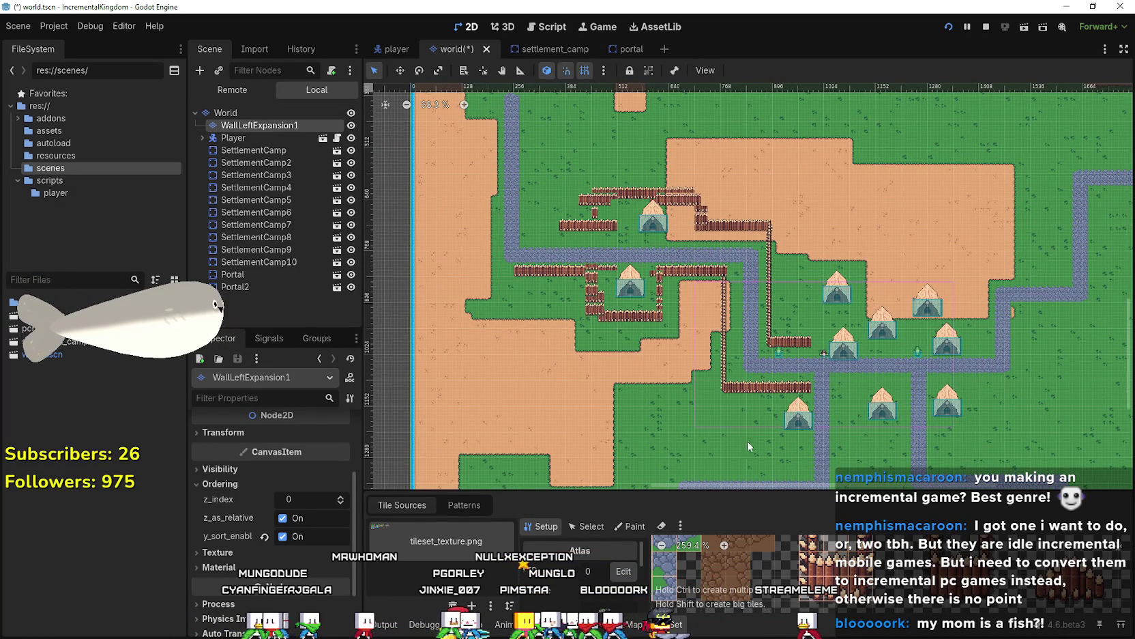
scroll(690, 361, "up", 4)
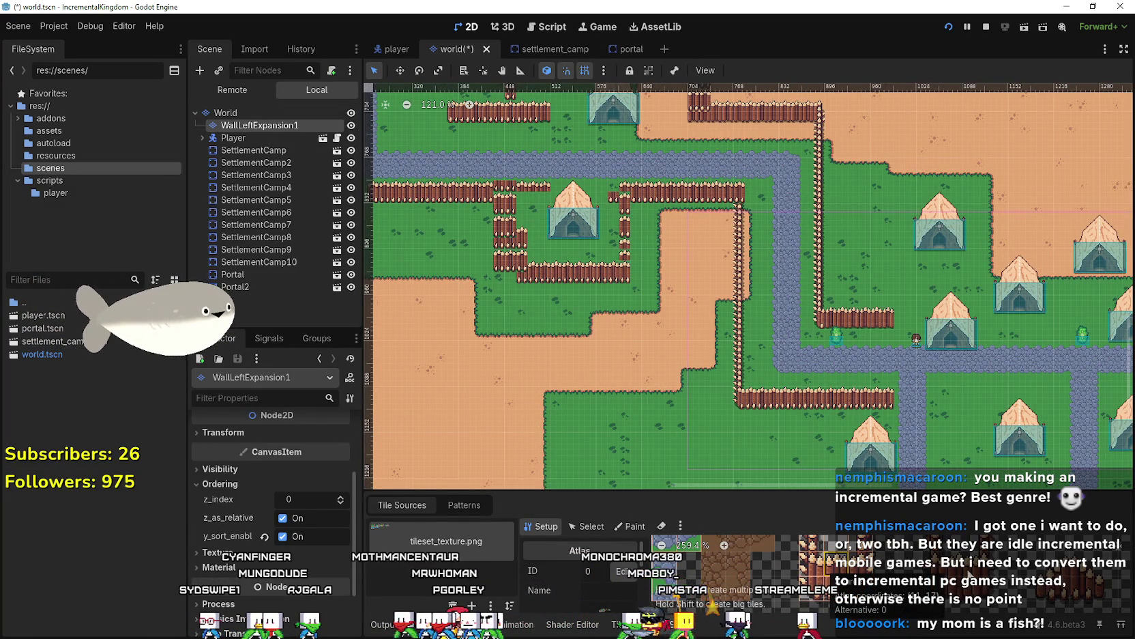
scroll(855, 363, "up", 2)
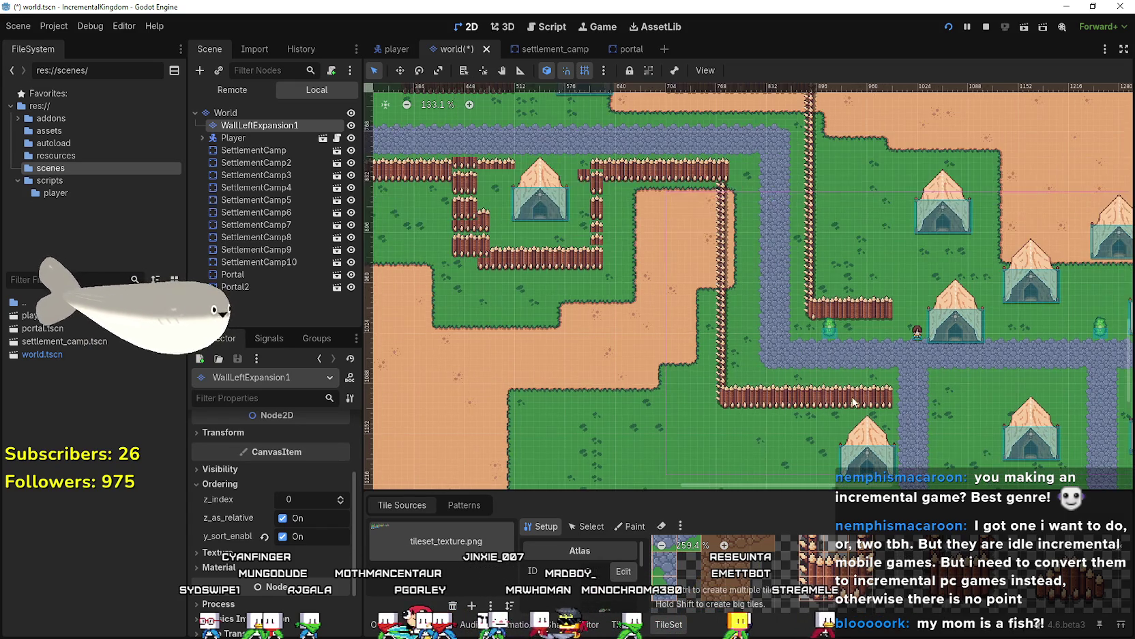
scroll(837, 399, "up", 2)
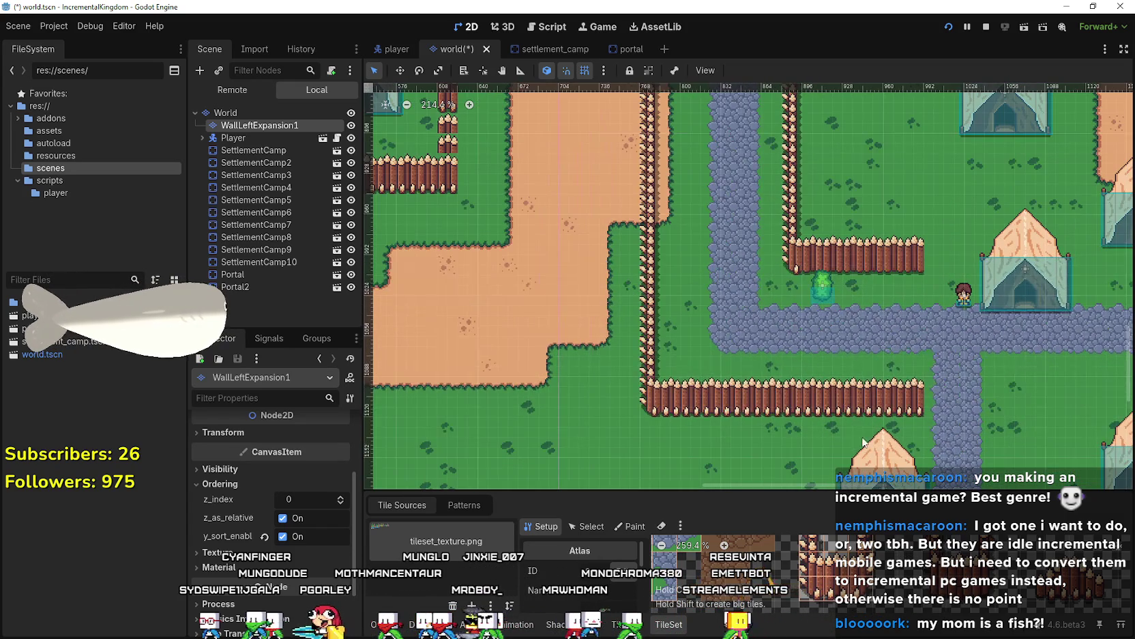
scroll(631, 255, "down", 5)
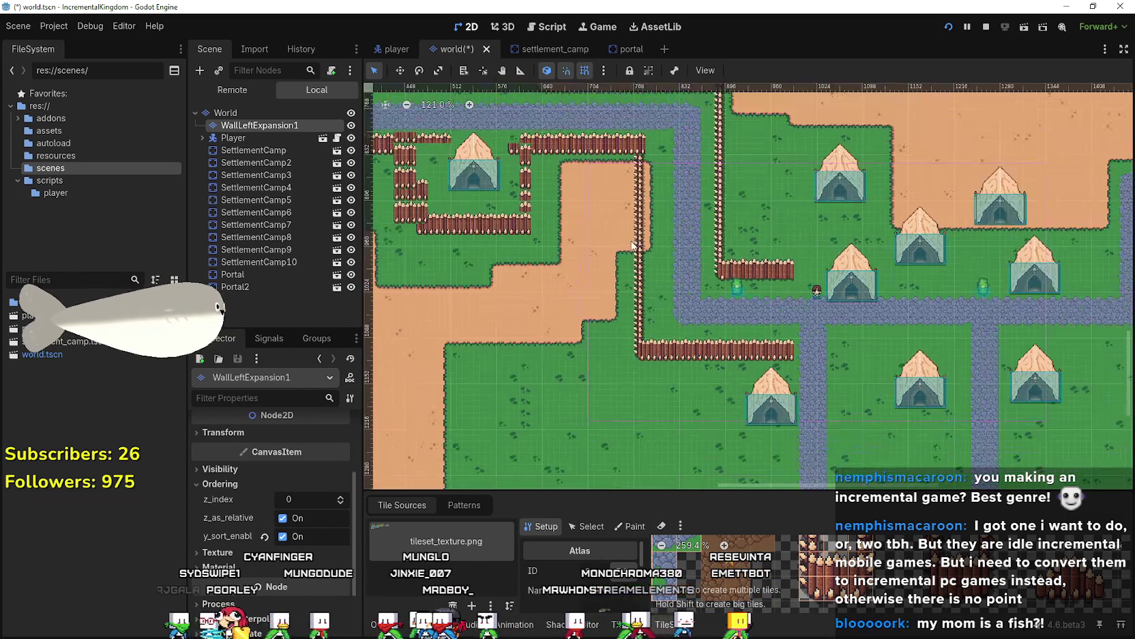
left_click_drag(628, 232, 648, 293)
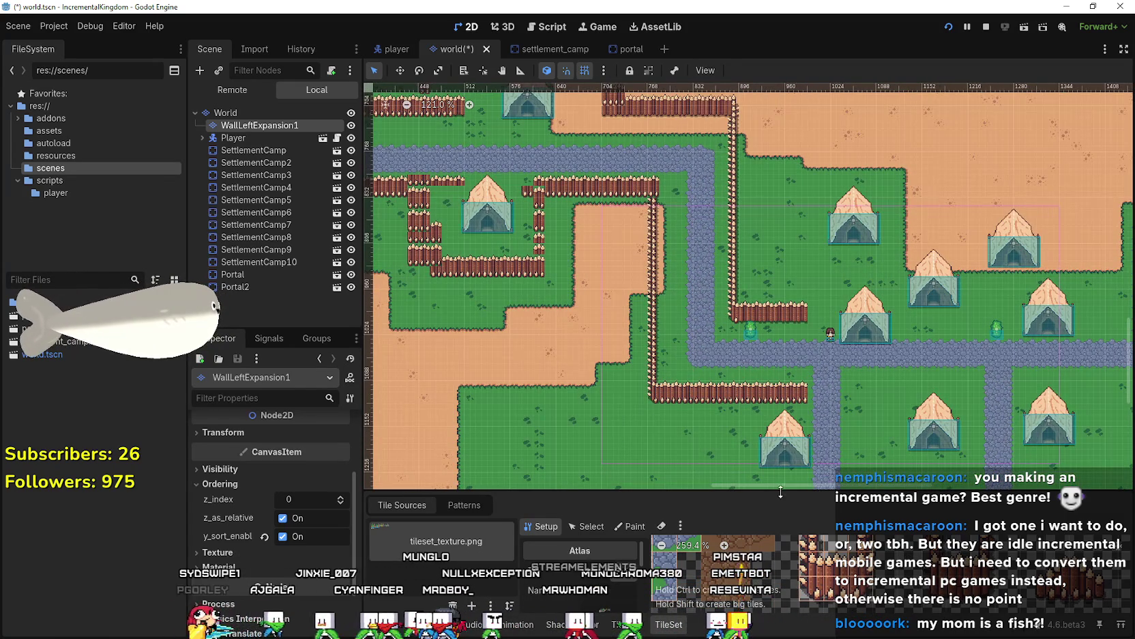
Enlarge the tileset atlas, switch to the TileMap palette and zoom it, then run the game with F5.
left_click_drag(772, 459, 785, 236)
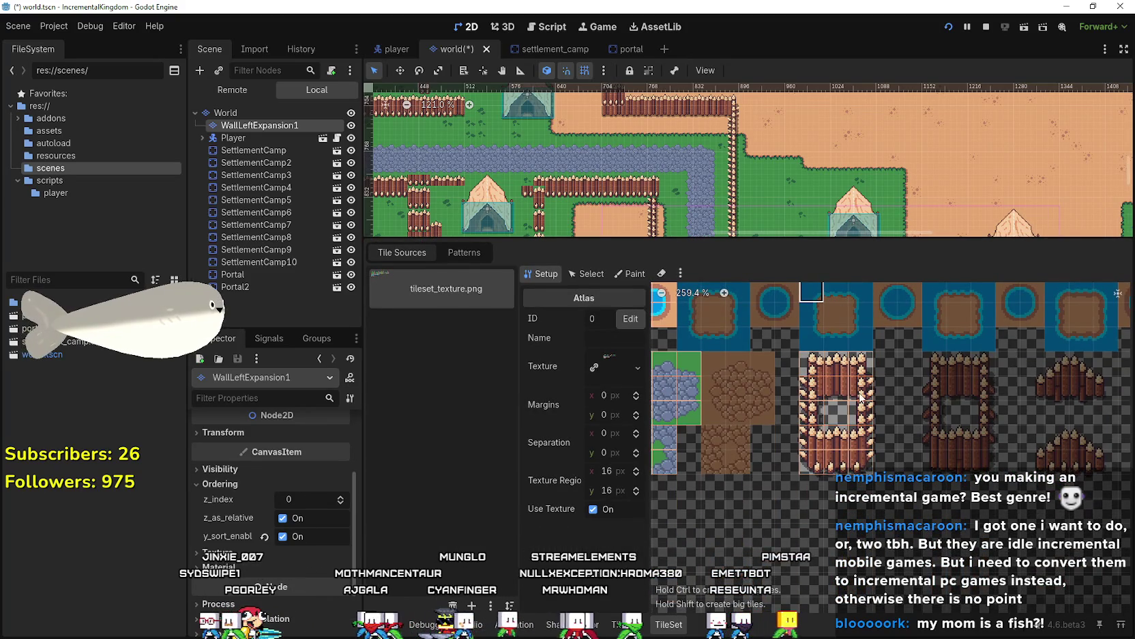
scroll(885, 384, "down", 1)
left_click(626, 623)
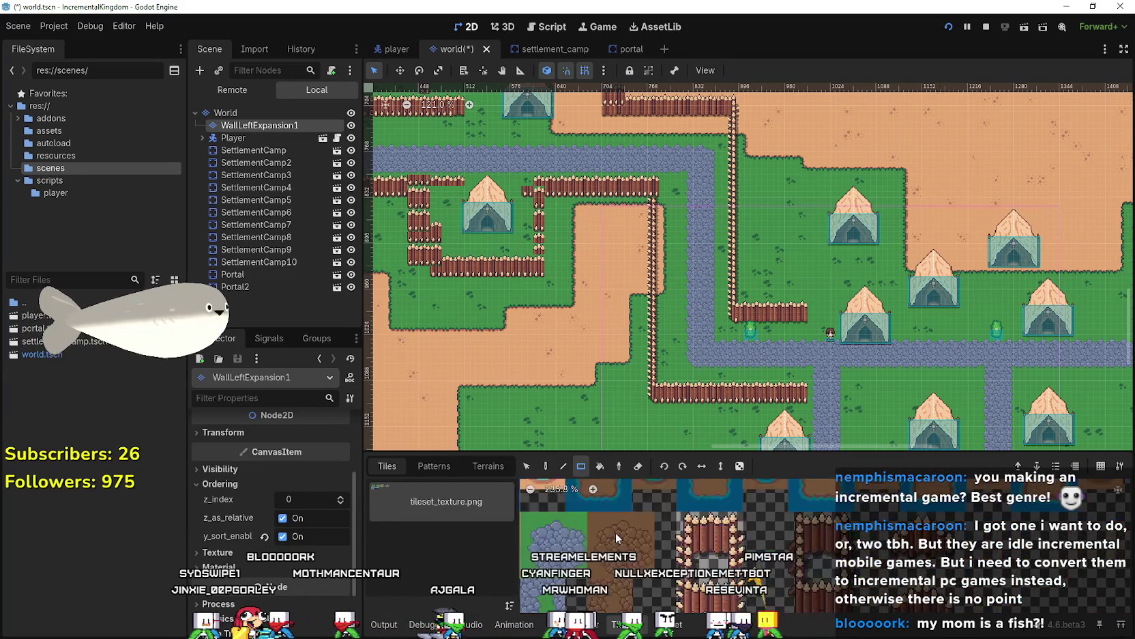
scroll(805, 559, "down", 4)
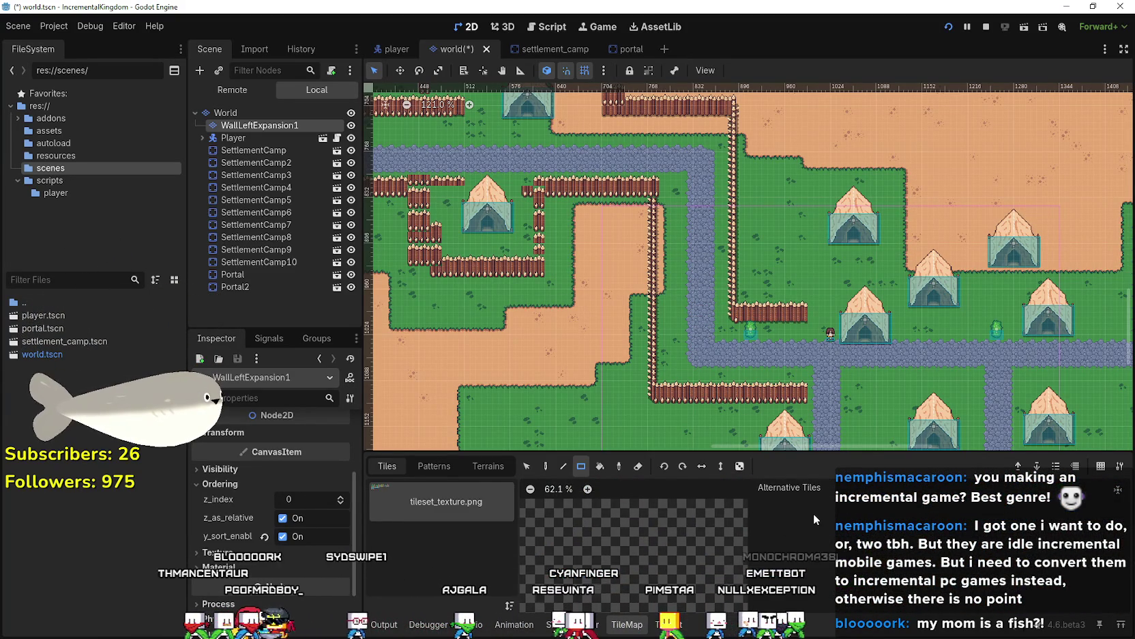
scroll(813, 513, "up", 2)
scroll(813, 523, "down", 5)
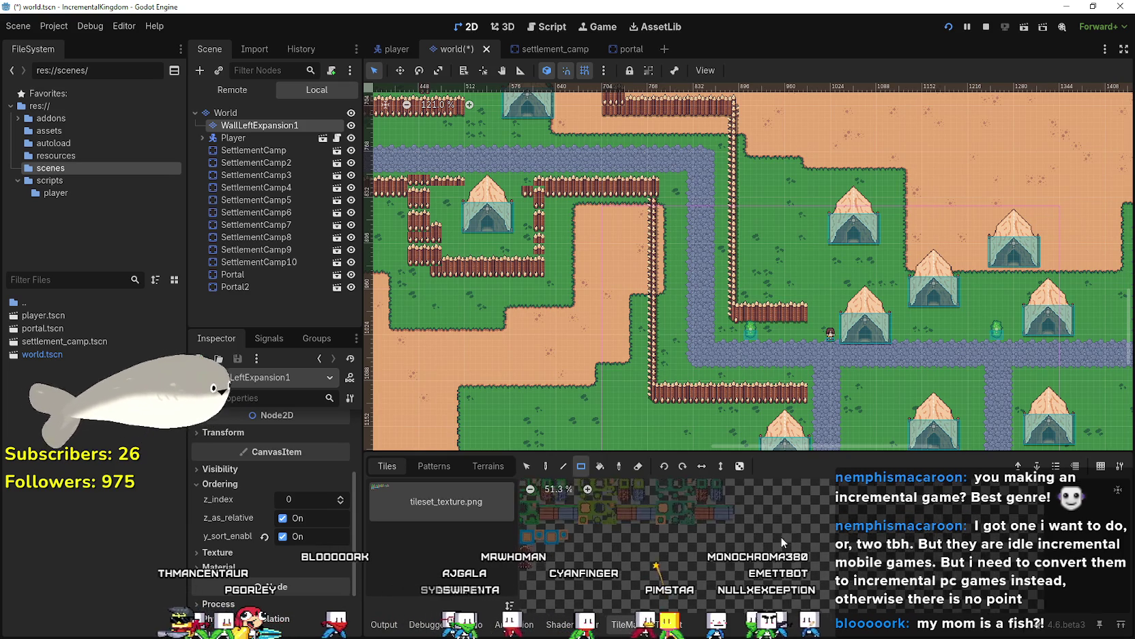
scroll(707, 537, "up", 5)
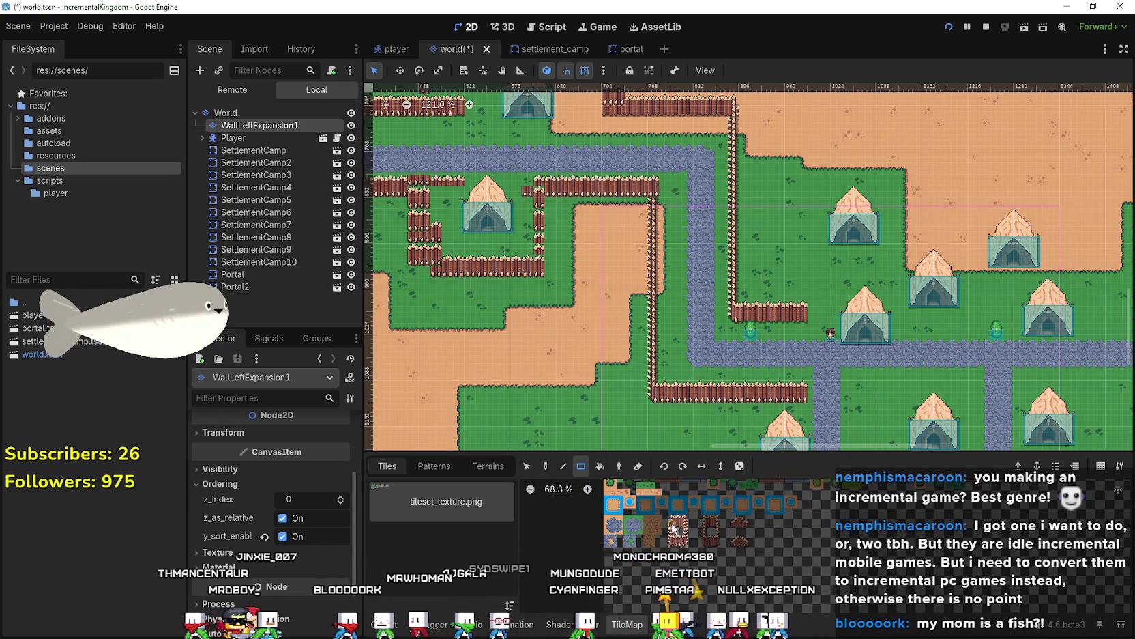
scroll(676, 539, "up", 2)
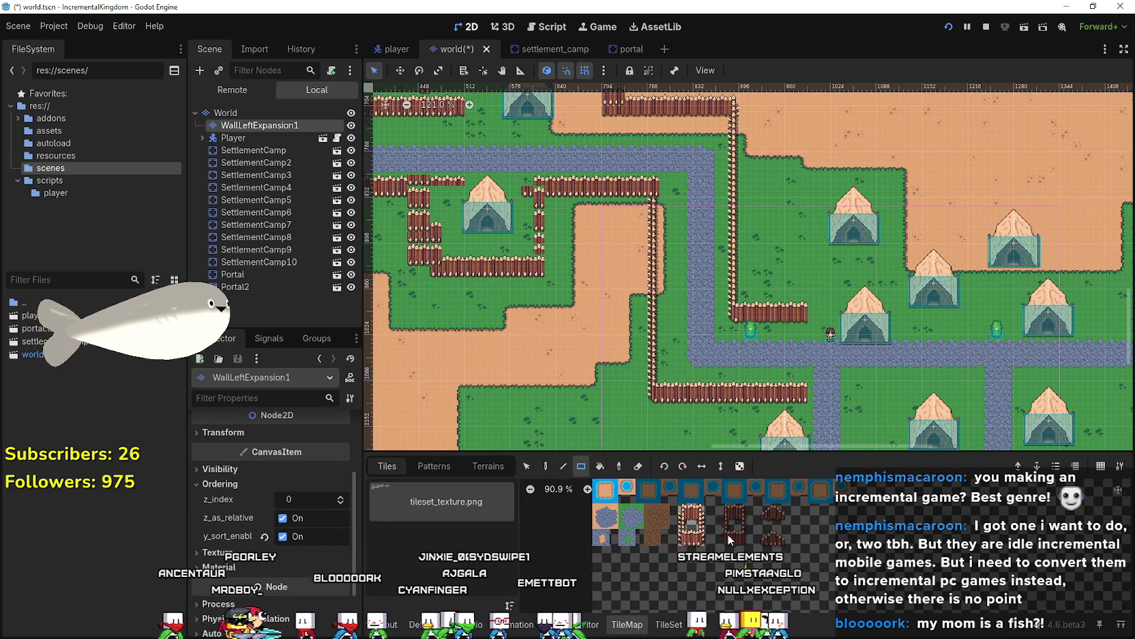
scroll(708, 548, "up", 2)
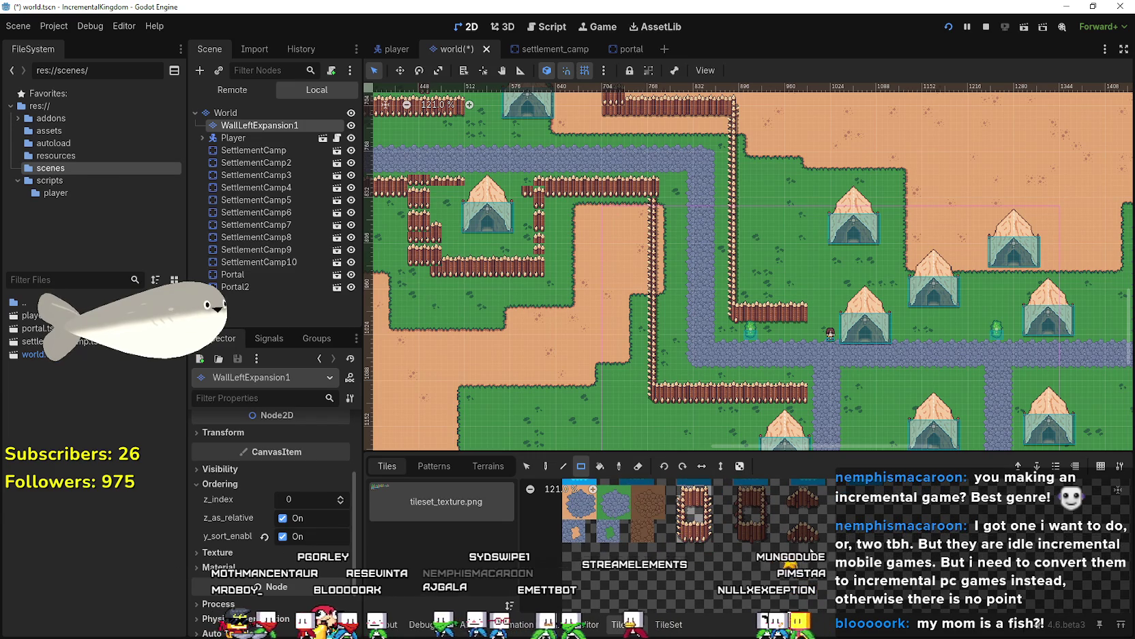
scroll(722, 335, "down", 3)
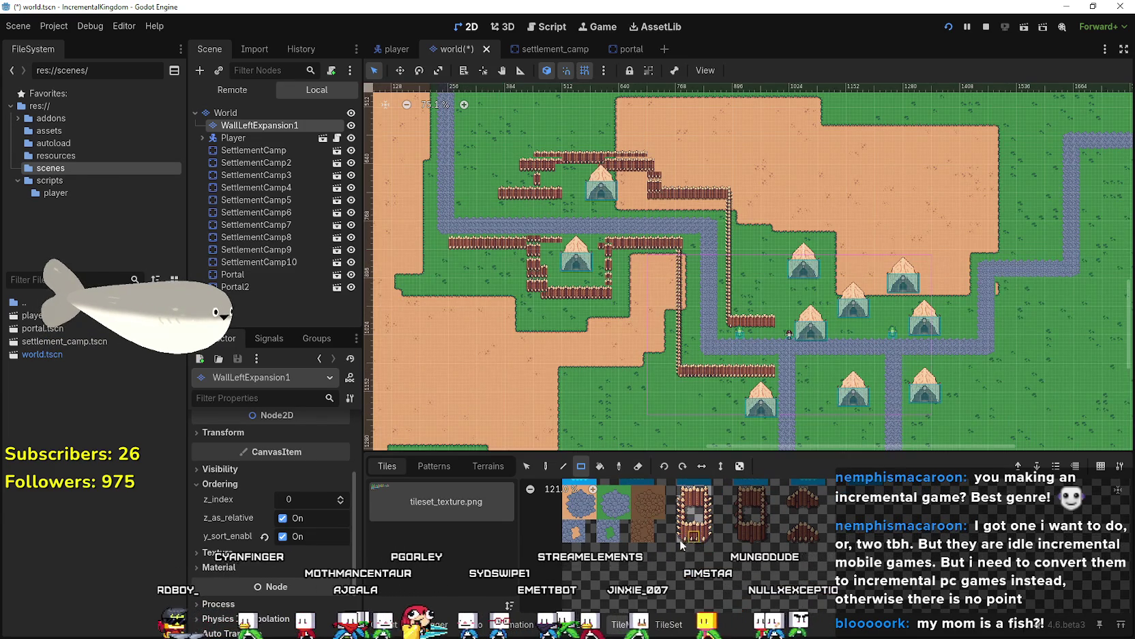
scroll(750, 324, "down", 1)
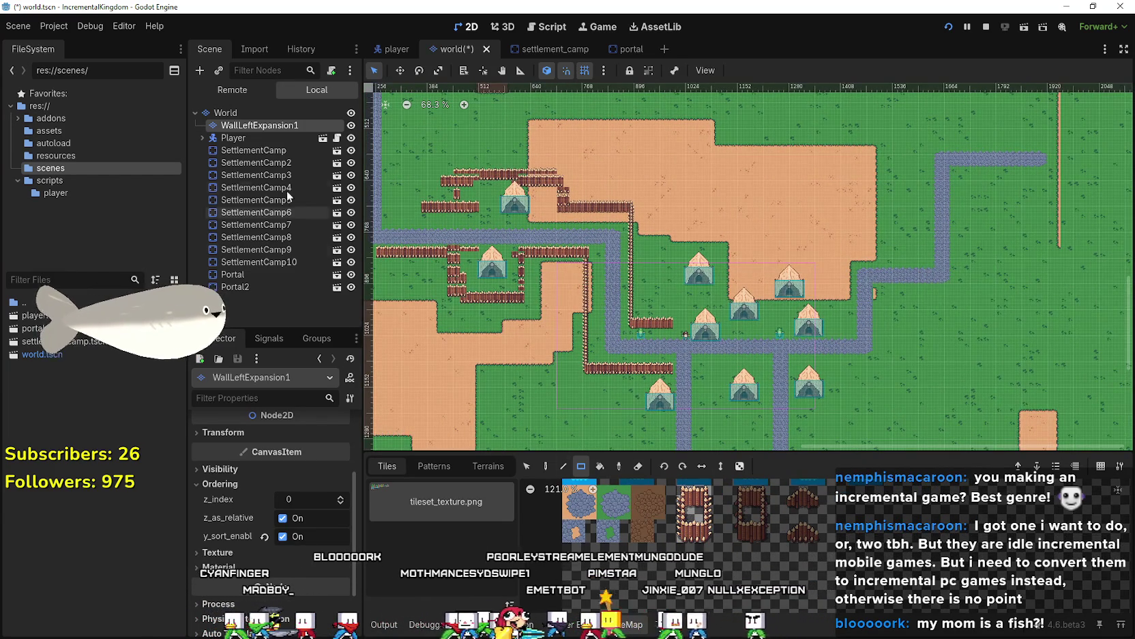
scroll(716, 546, "down", 2)
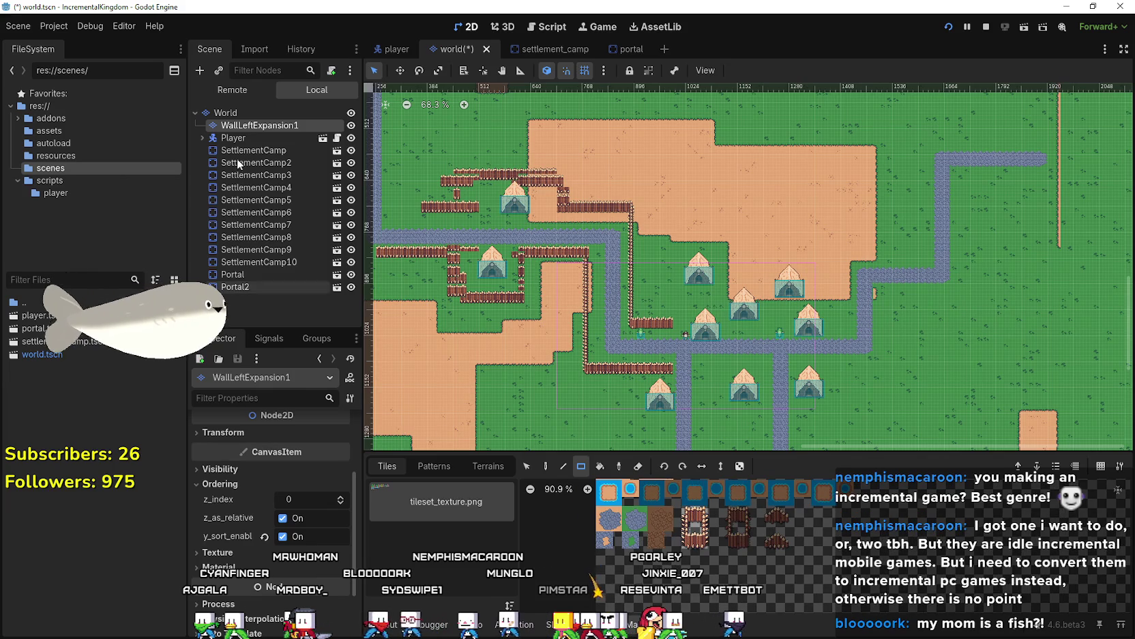
scroll(612, 263, "up", 2)
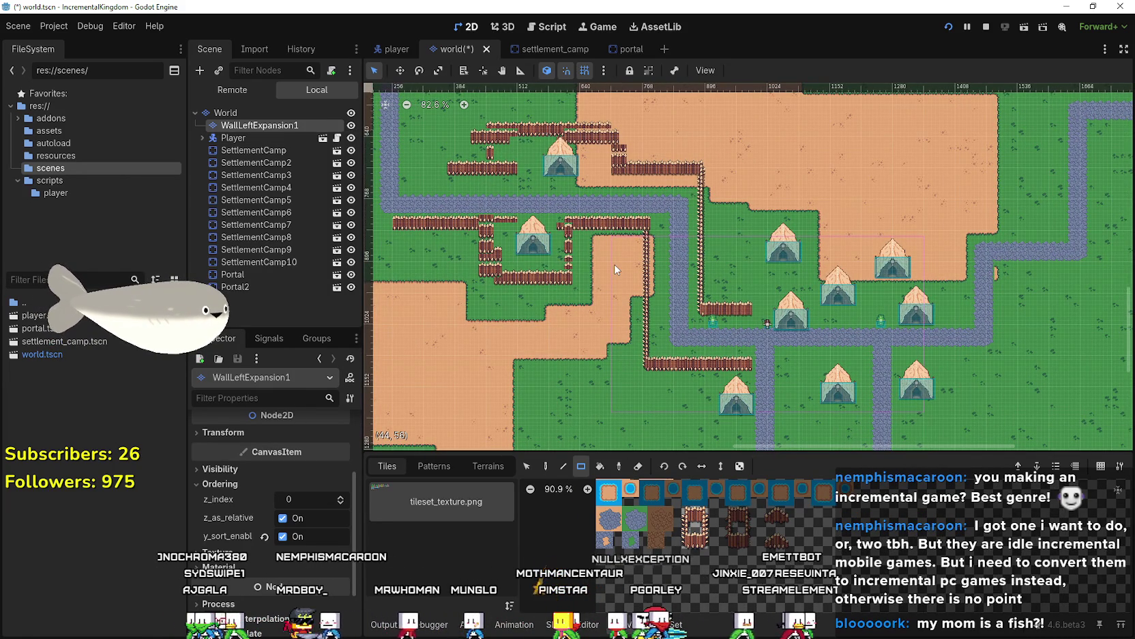
key("F5")
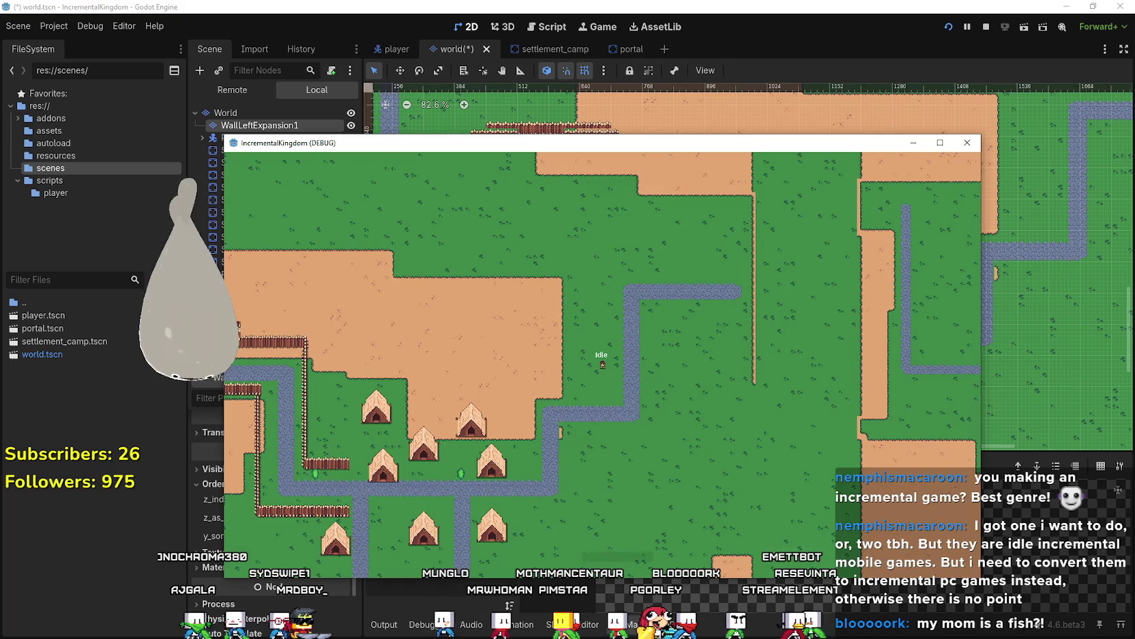
Maximize the IncrementalKingdom (DEBUG) window to fill the screen.
left_click(940, 143)
scroll(725, 371, "down", 3)
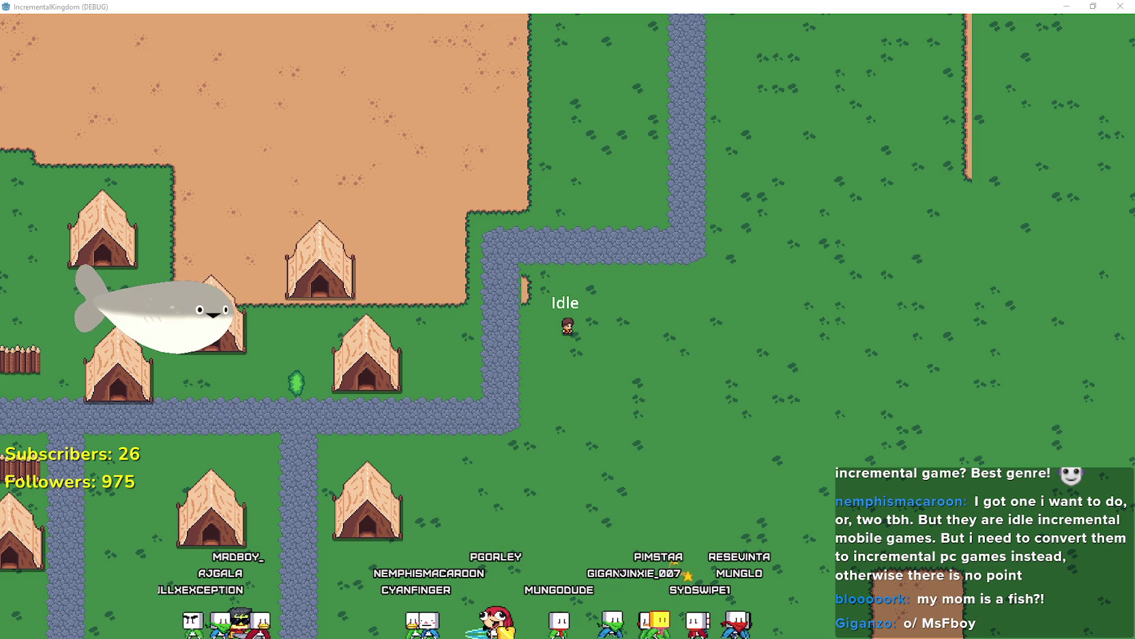
Zoom the game camera out around the character, then bring up the Kingdom Two Crowns store page.
scroll(601, 383, "up", 3)
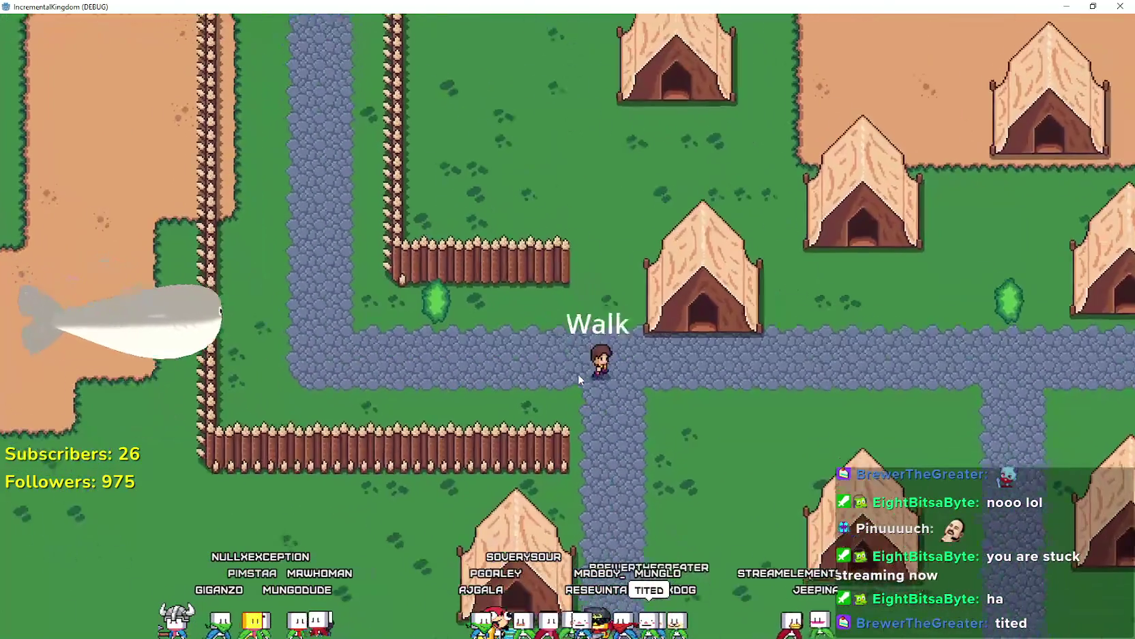
scroll(579, 374, "down", 1)
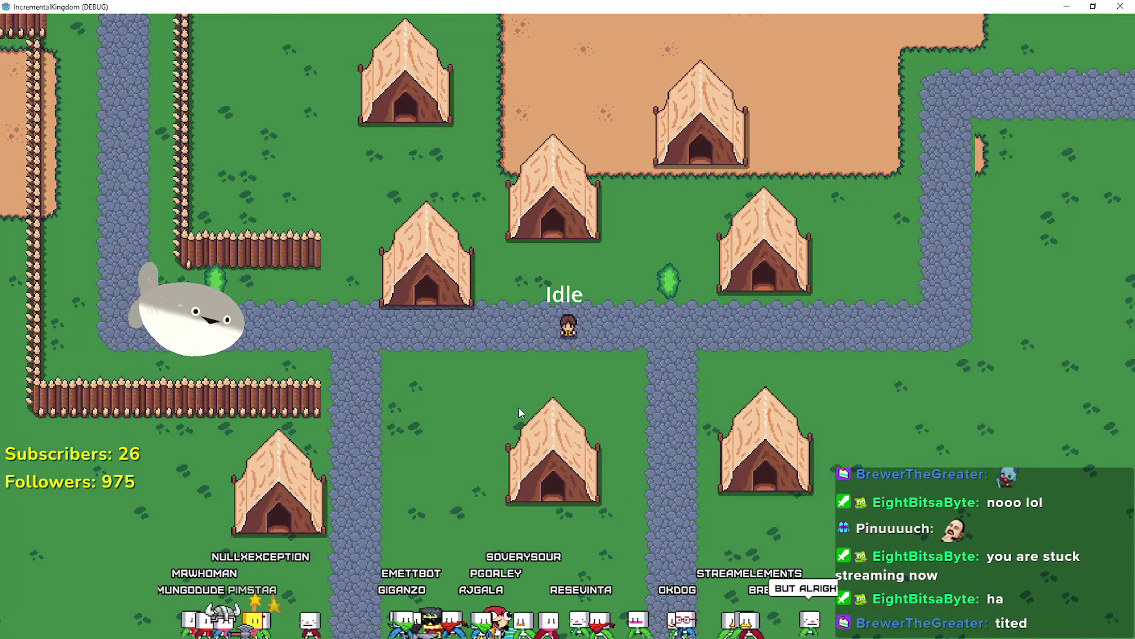
scroll(520, 389, "up", 3)
scroll(520, 388, "down", 6)
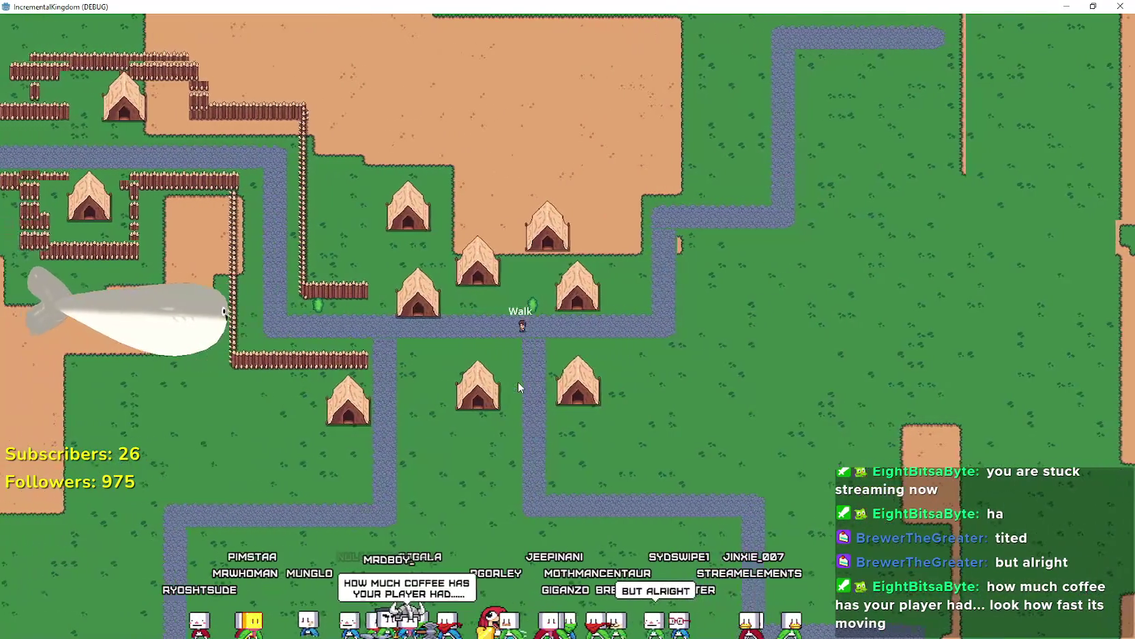
scroll(517, 375, "up", 6)
scroll(517, 375, "down", 6)
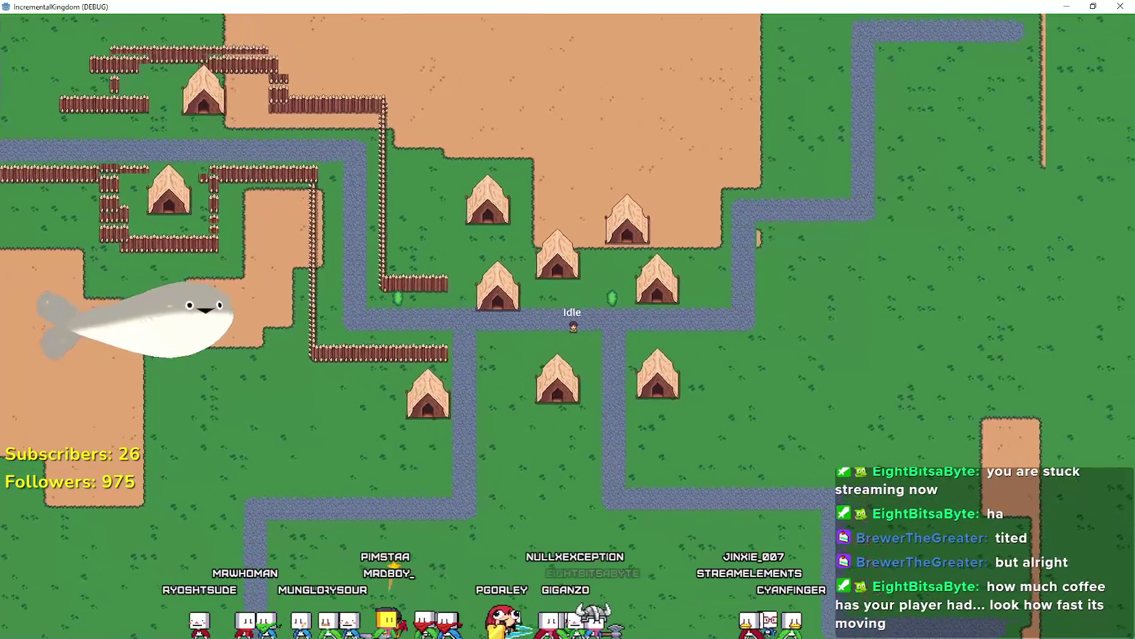
key("alt+Tab")
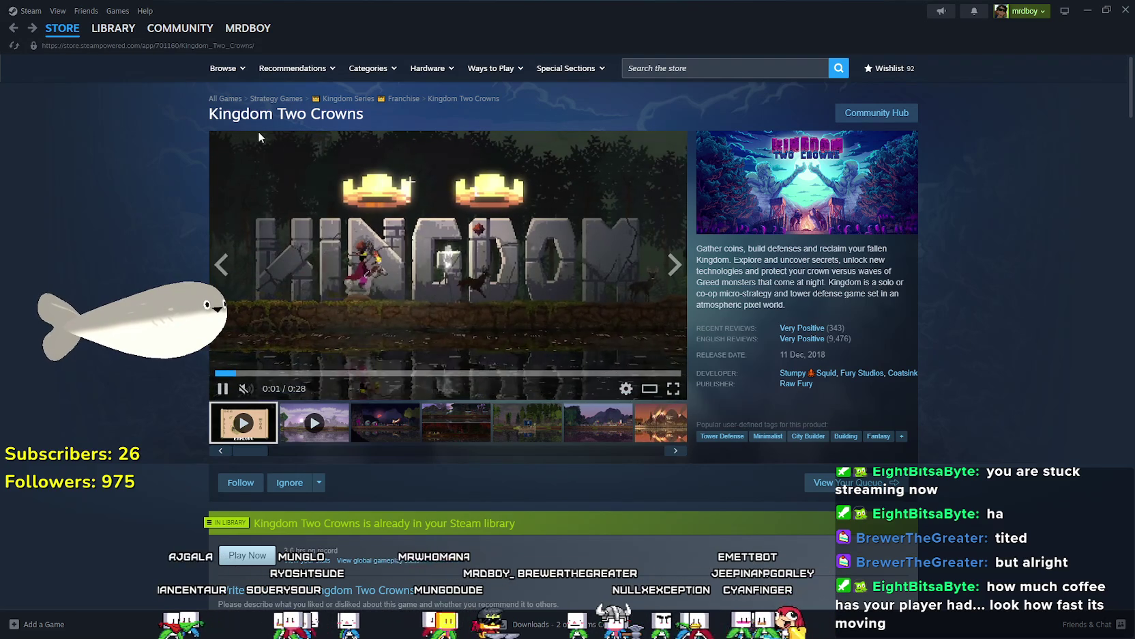
Select 'Kingdom' in the store page title, then return to the IncrementalKingdom debug game.
double_click(223, 113)
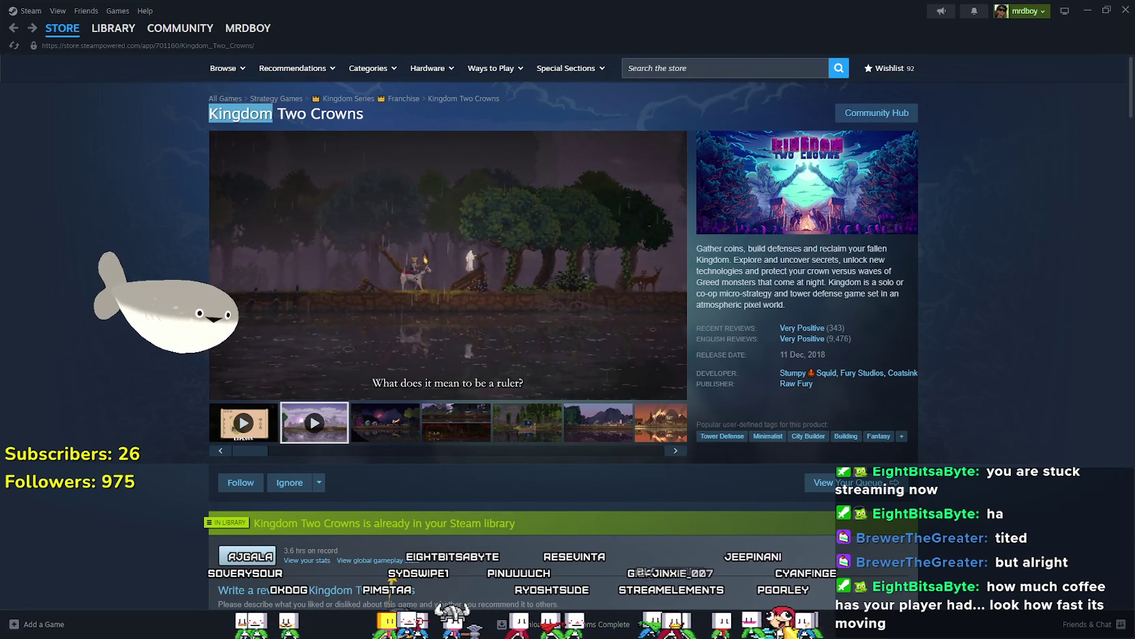
key("alt+Tab")
scroll(522, 324, "up", 3)
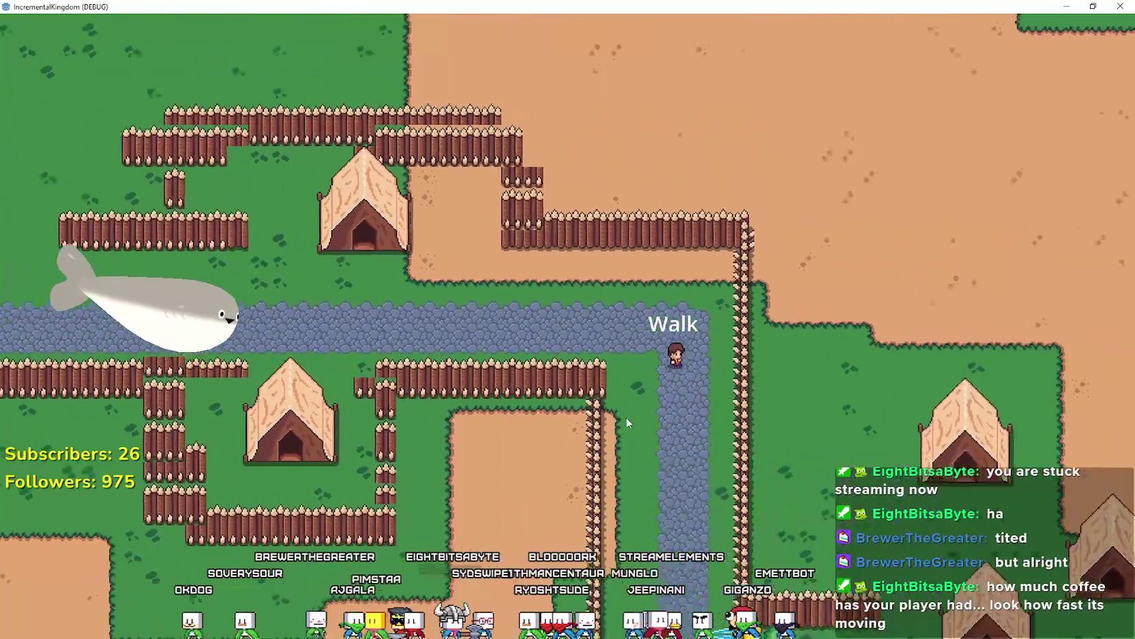
scroll(627, 423, "down", 5)
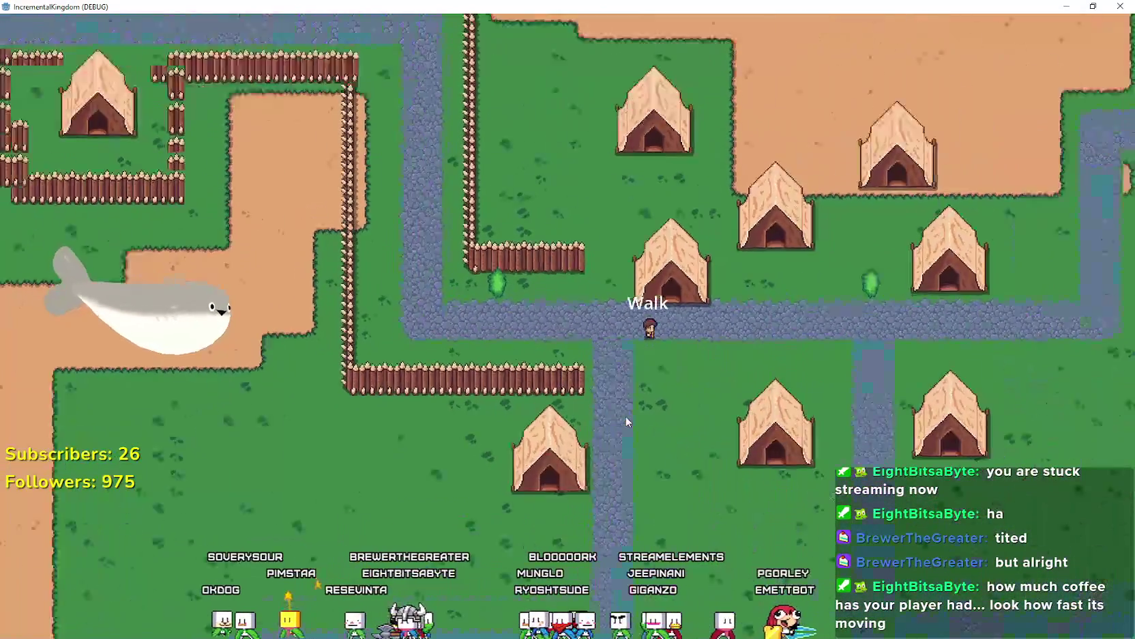
scroll(627, 423, "up", 4)
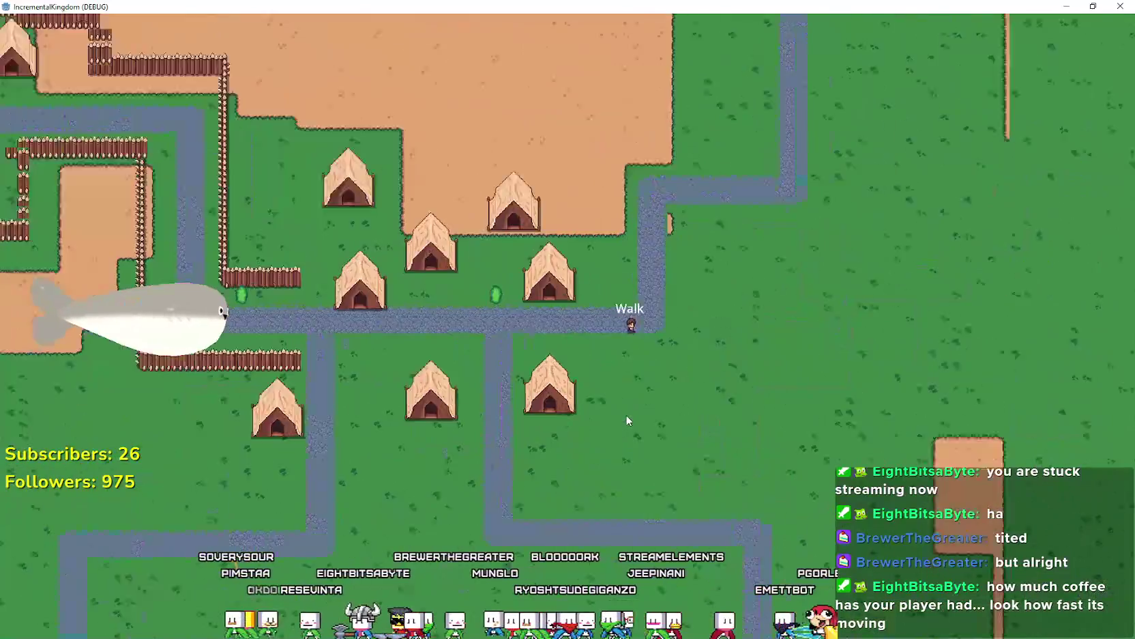
scroll(626, 419, "up", 2)
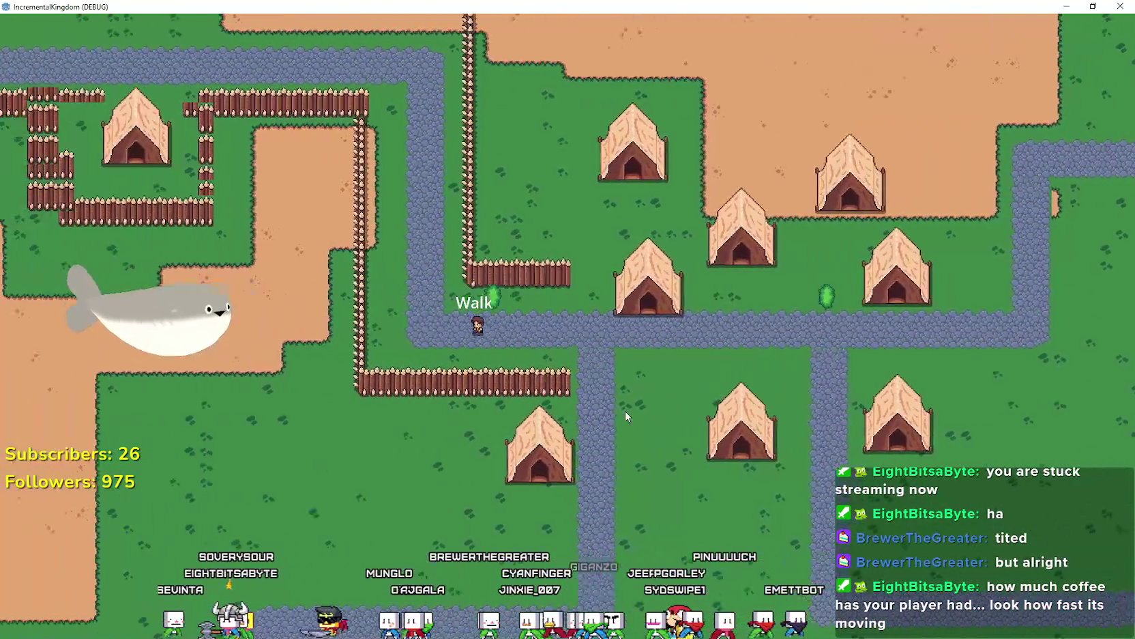
scroll(625, 412, "up", 2)
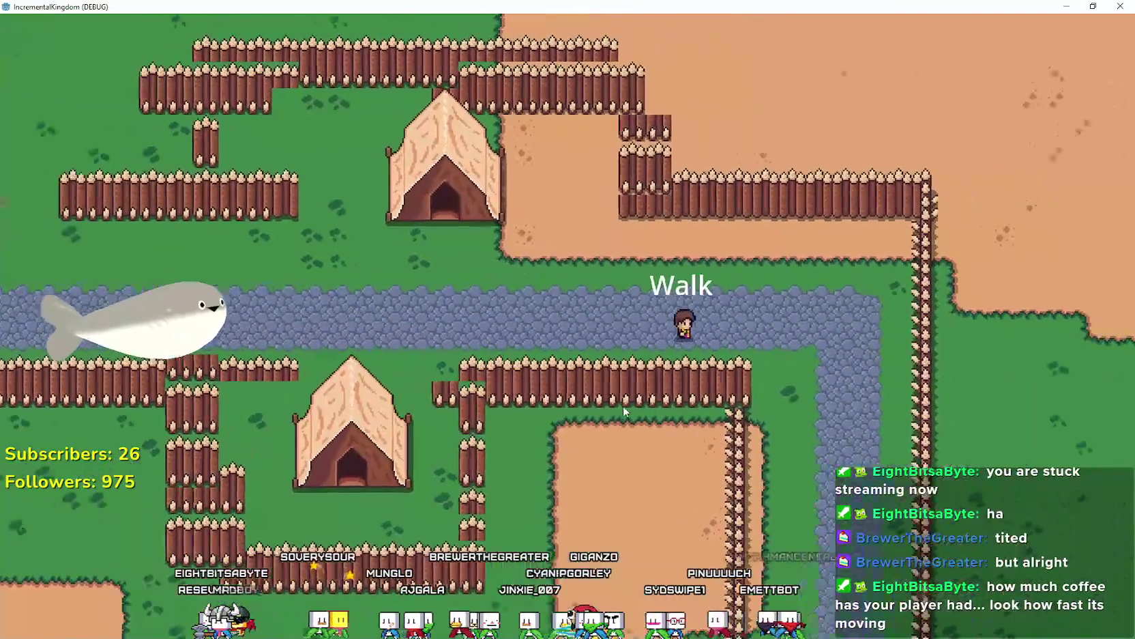
scroll(624, 406, "down", 2)
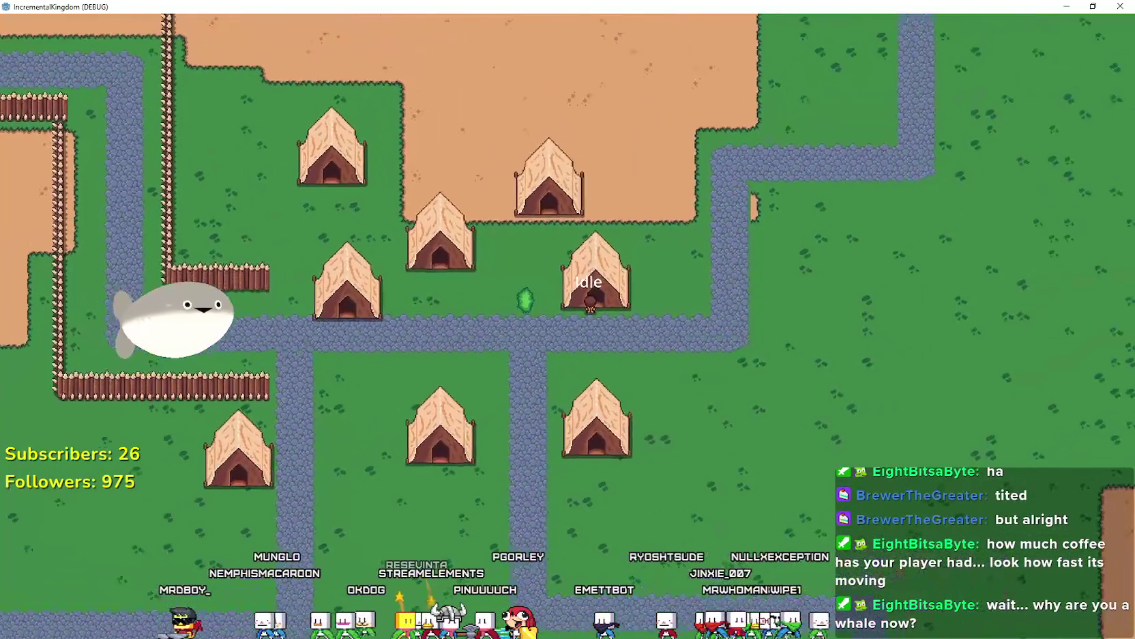
Swap the whale avatar for the Fleur De Lys model from the Workshop.
right_click(175, 335)
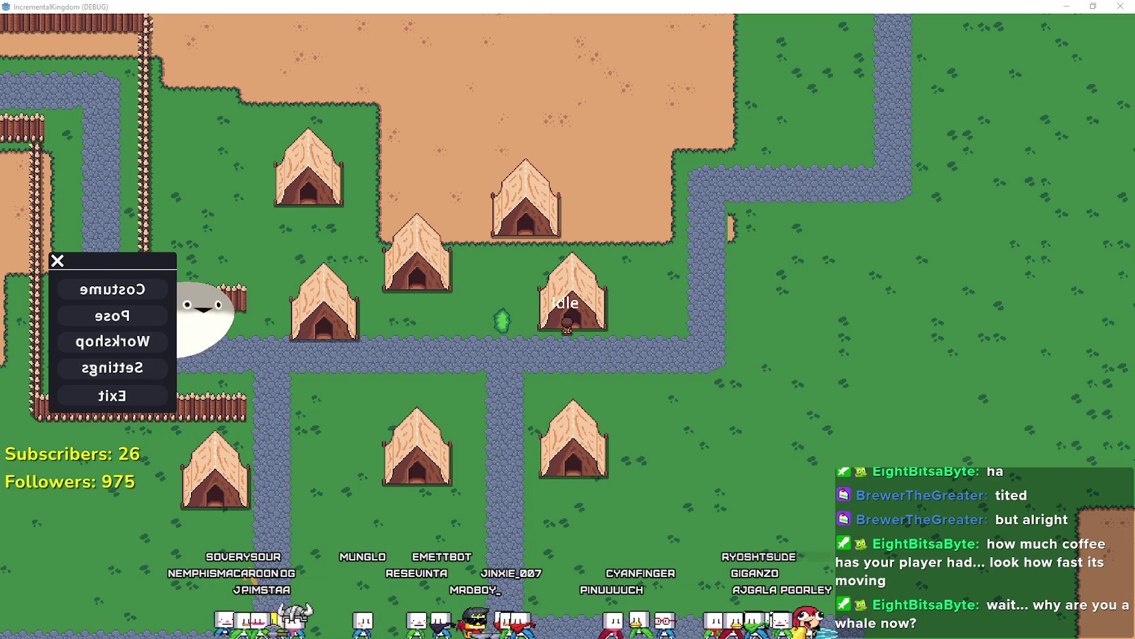
left_click(129, 333)
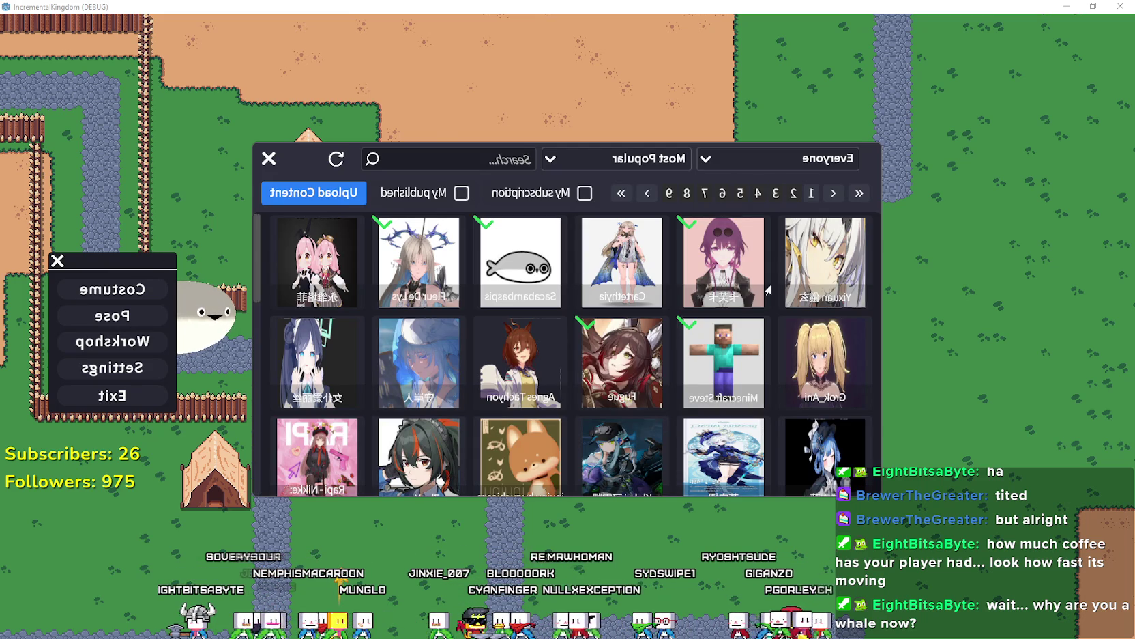
left_click(428, 278)
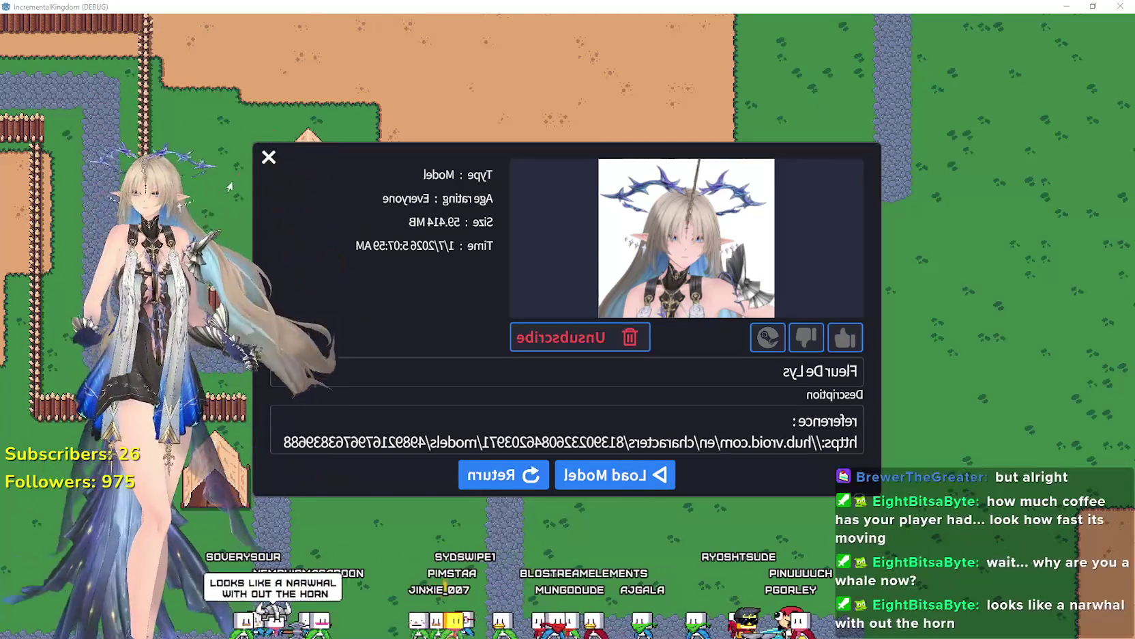
left_click(269, 157)
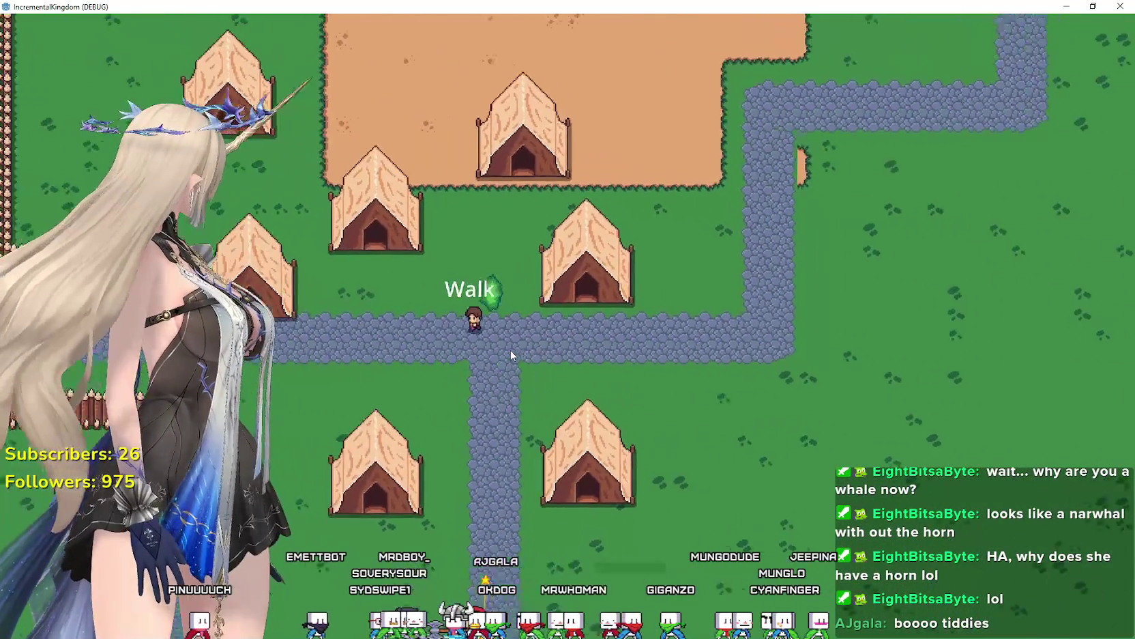
scroll(543, 310, "up", 2)
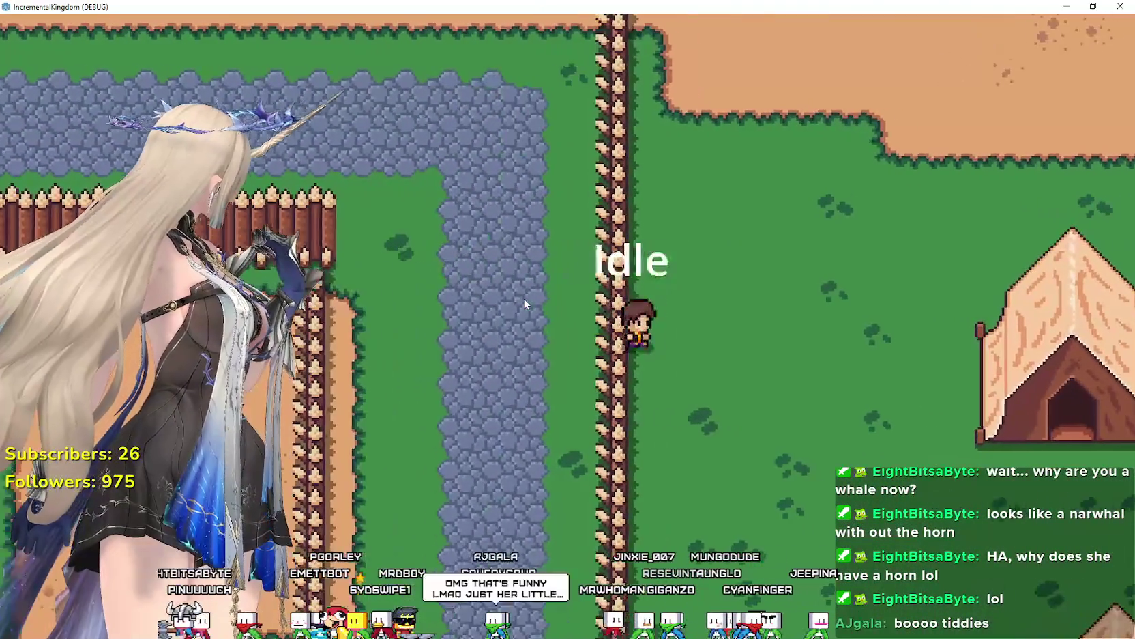
scroll(525, 297, "down", 1)
scroll(519, 298, "up", 3)
scroll(493, 140, "down", 4)
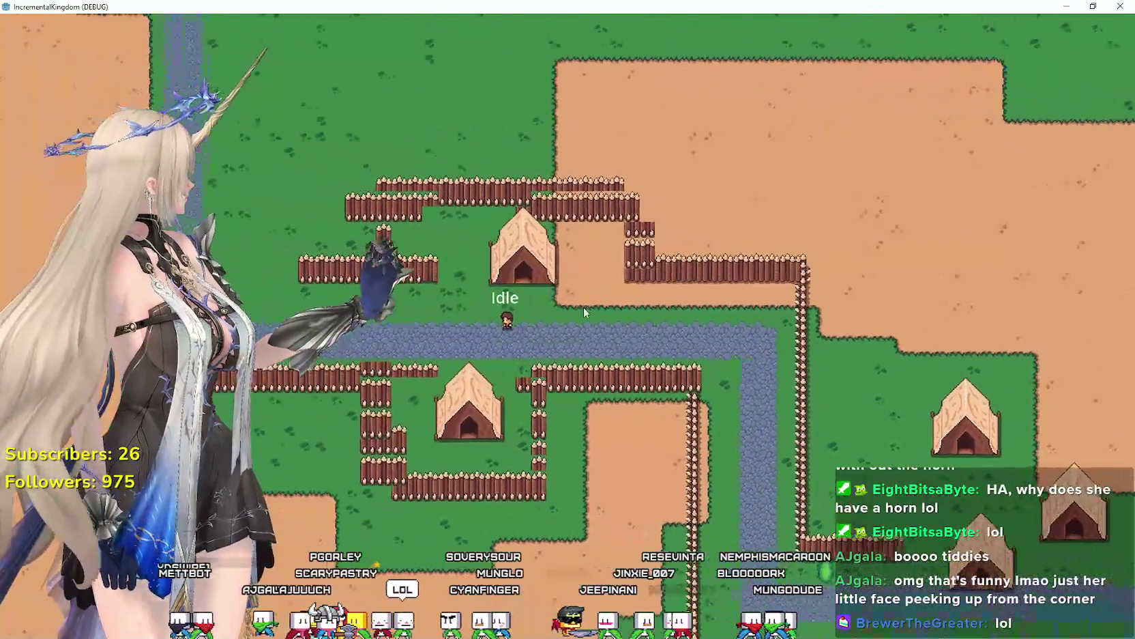
scroll(591, 277, "up", 3)
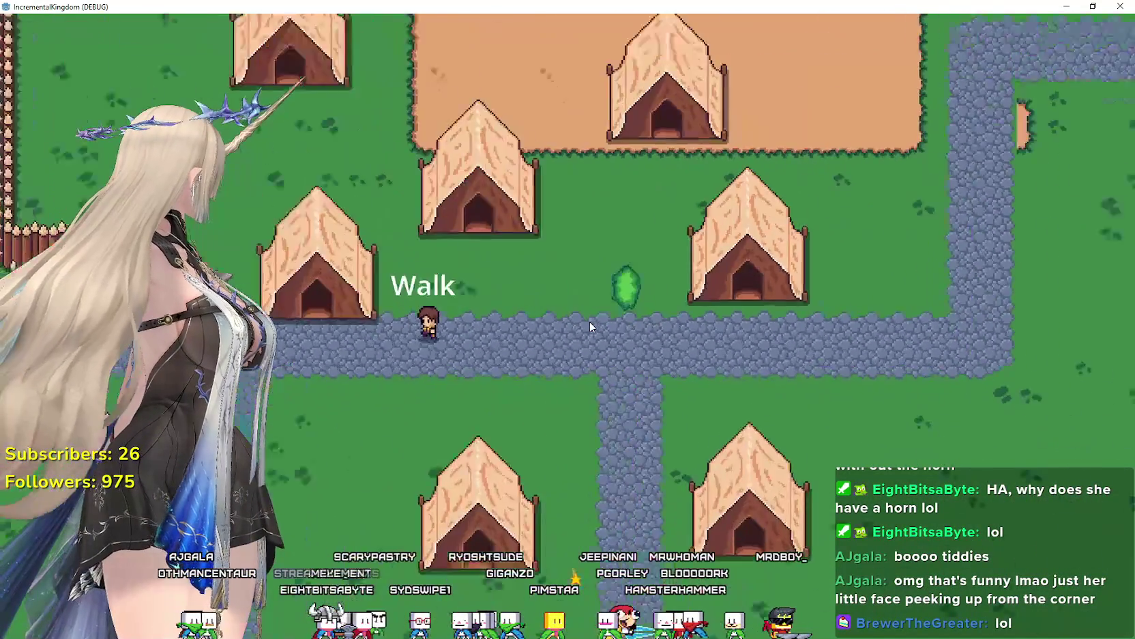
scroll(589, 319, "down", 5)
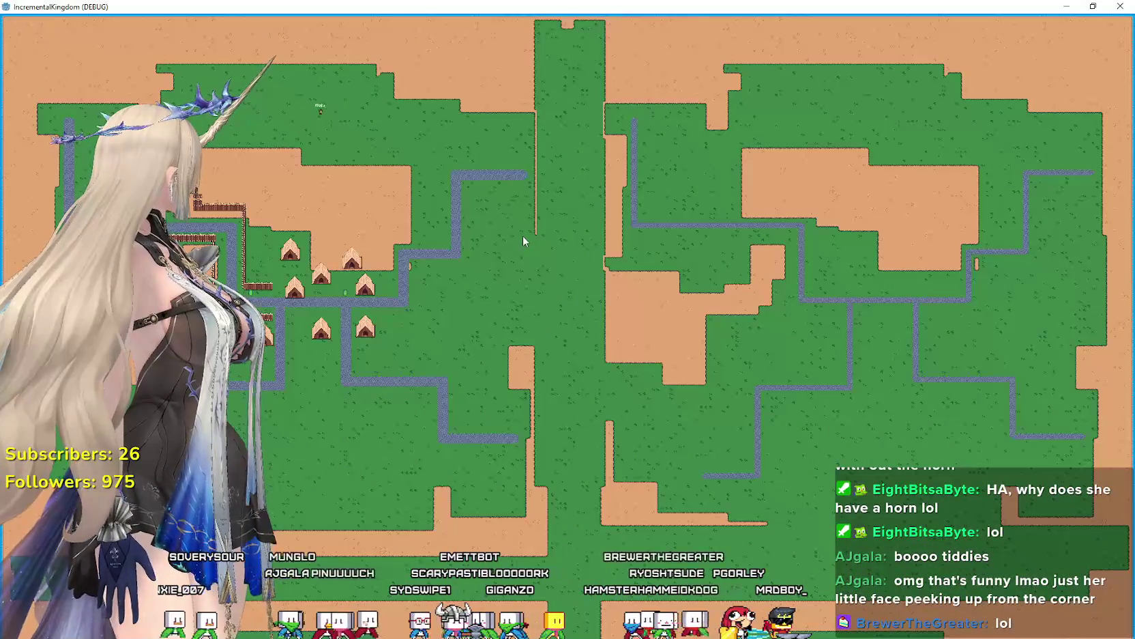
scroll(510, 228, "up", 5)
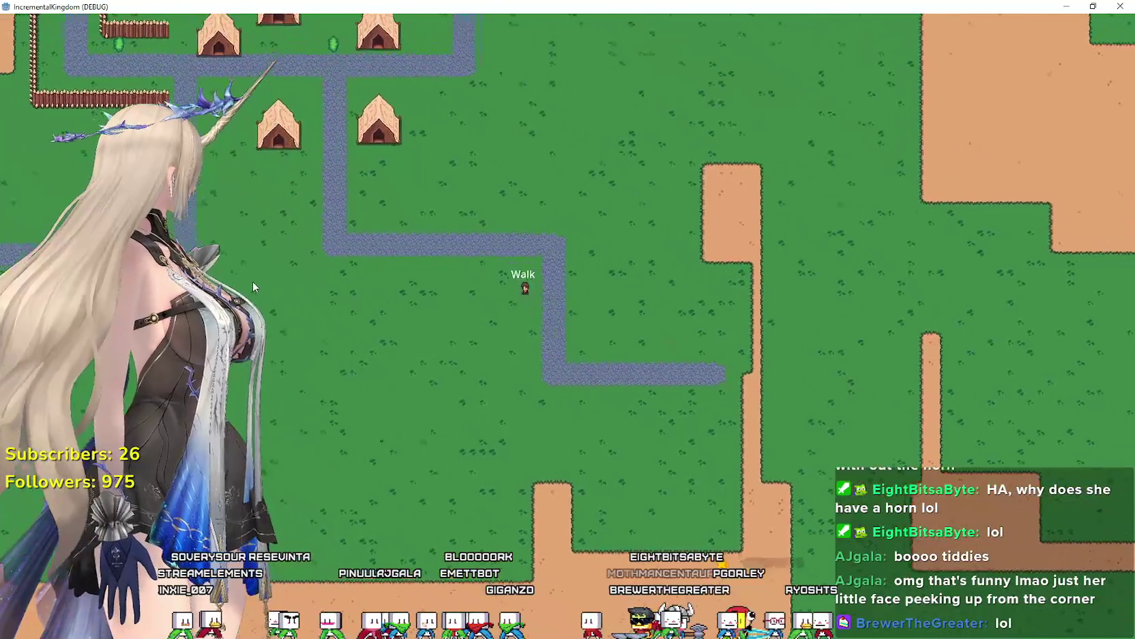
scroll(253, 281, "up", 5)
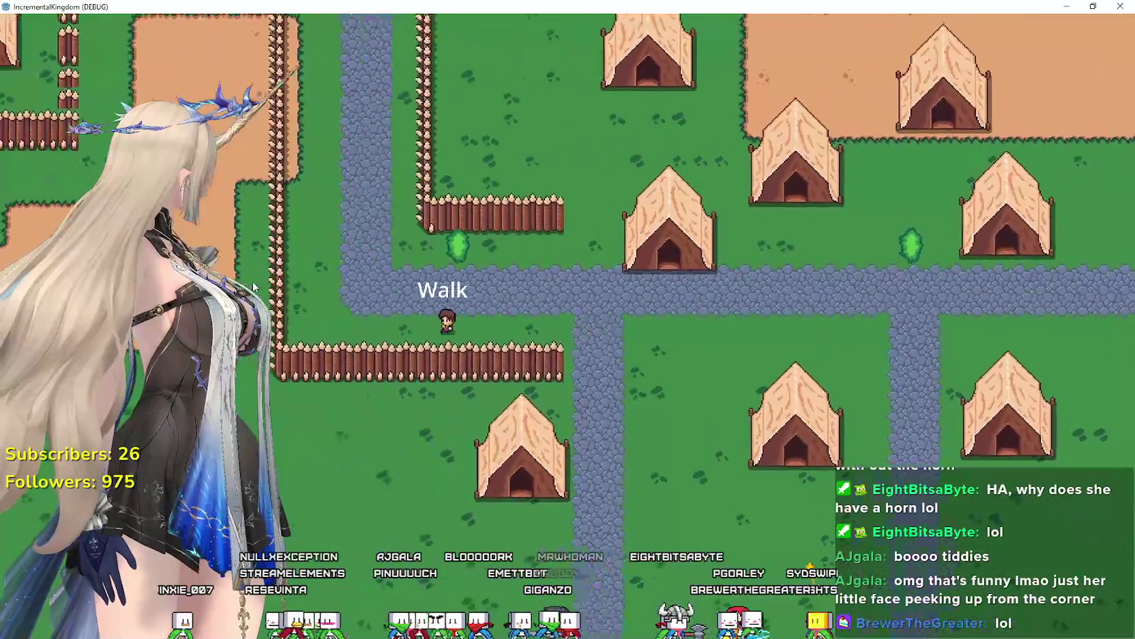
scroll(253, 282, "up", 3)
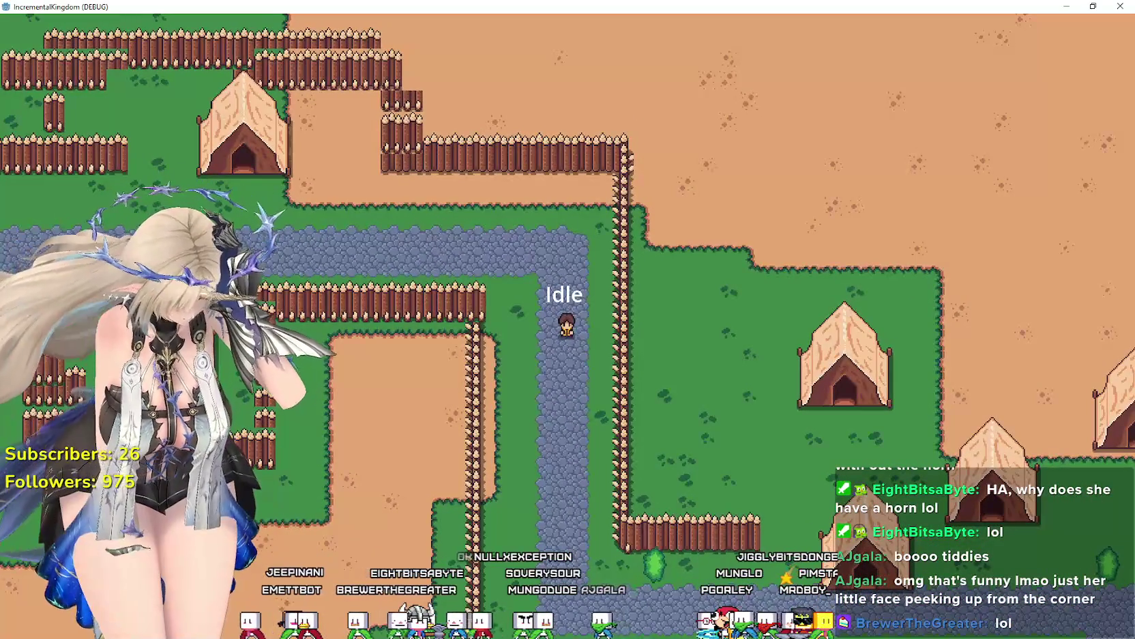
key("alt+F4")
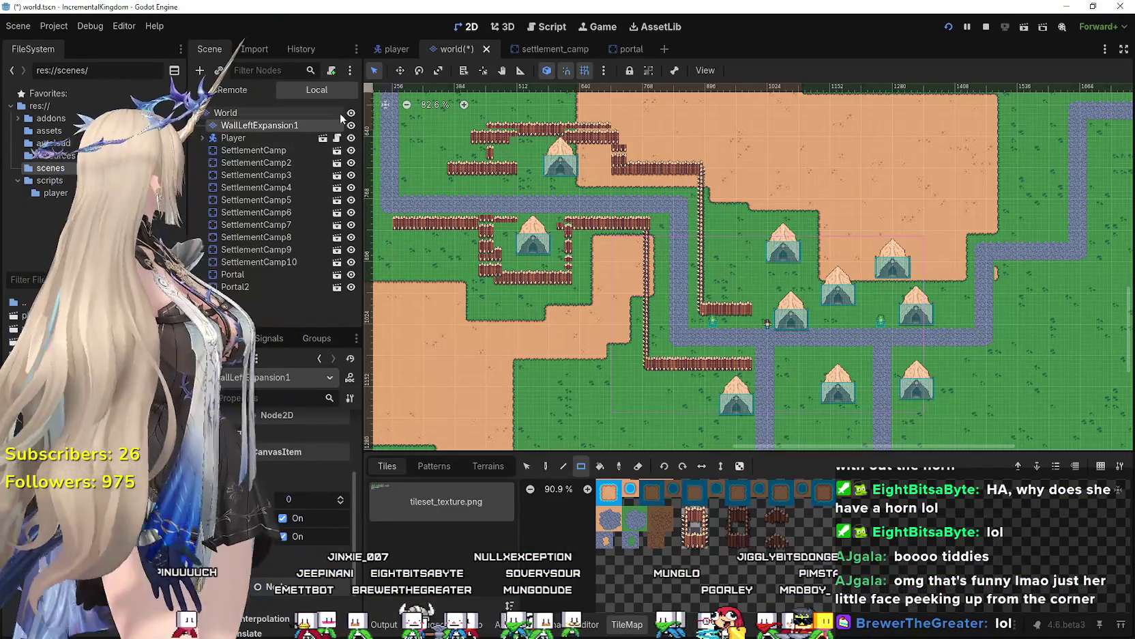
left_click(351, 125)
left_click(351, 126)
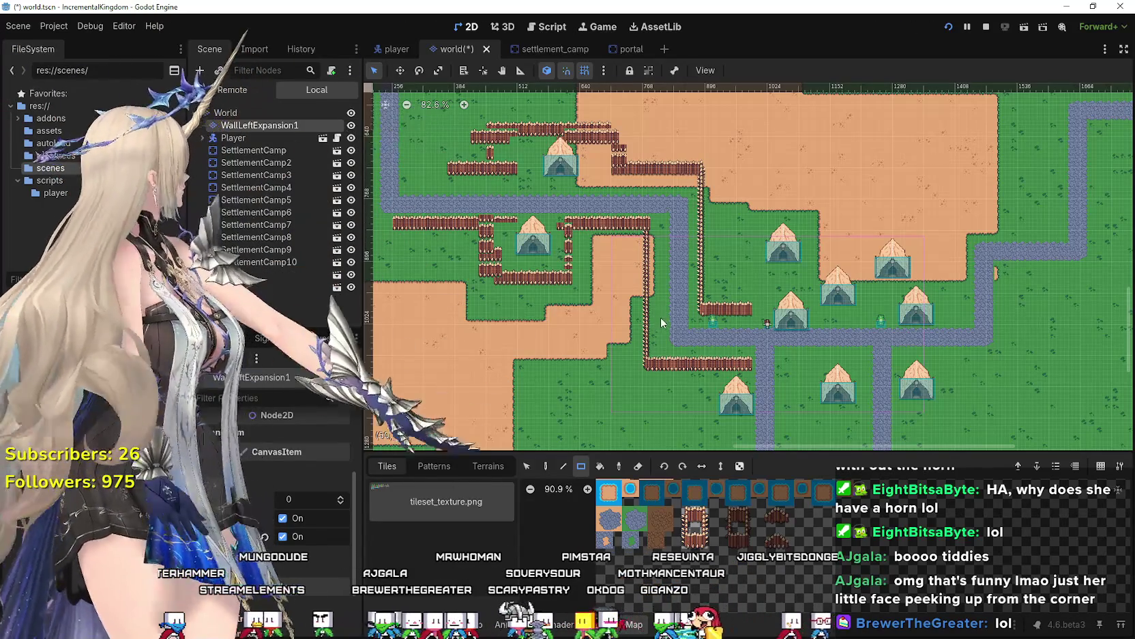
scroll(682, 348, "up", 5)
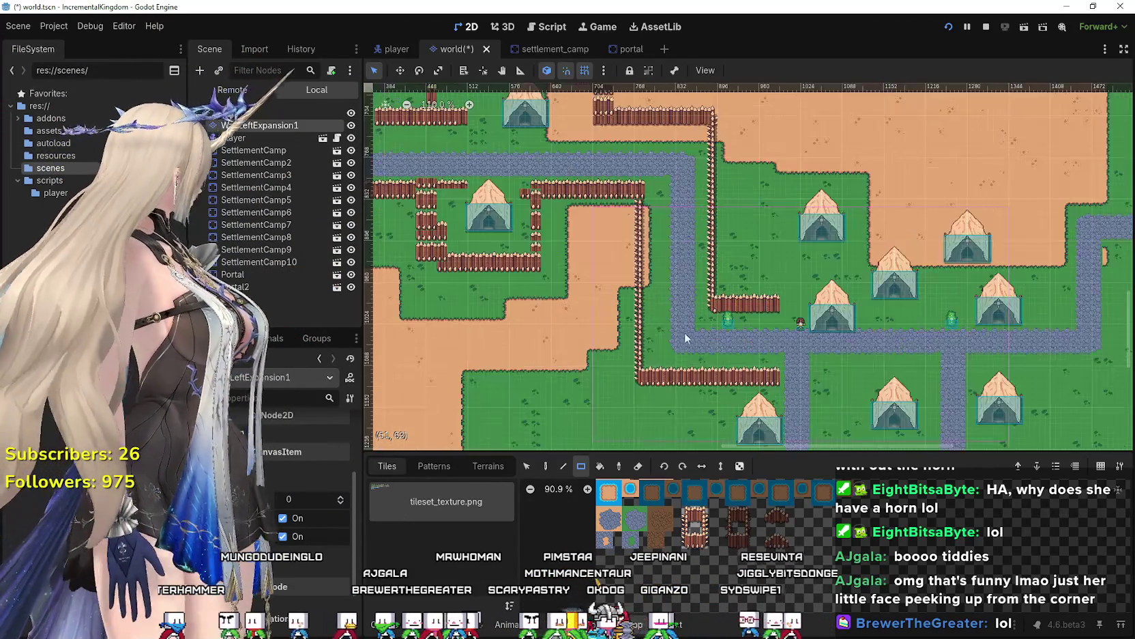
scroll(700, 387, "up", 1)
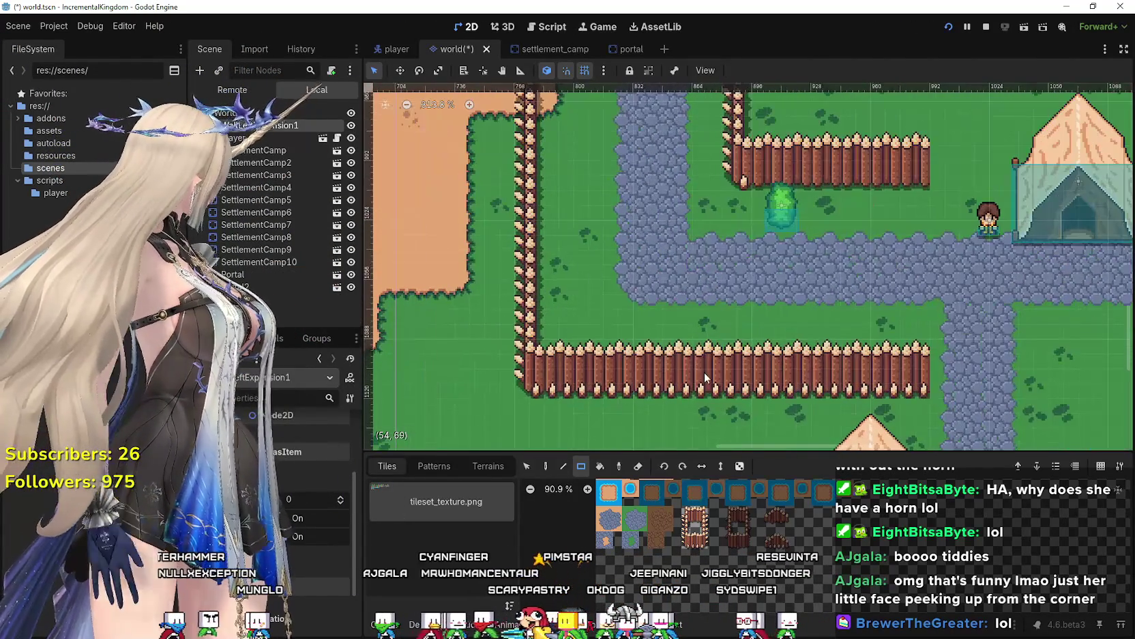
scroll(708, 370, "down", 5)
scroll(705, 377, "up", 4)
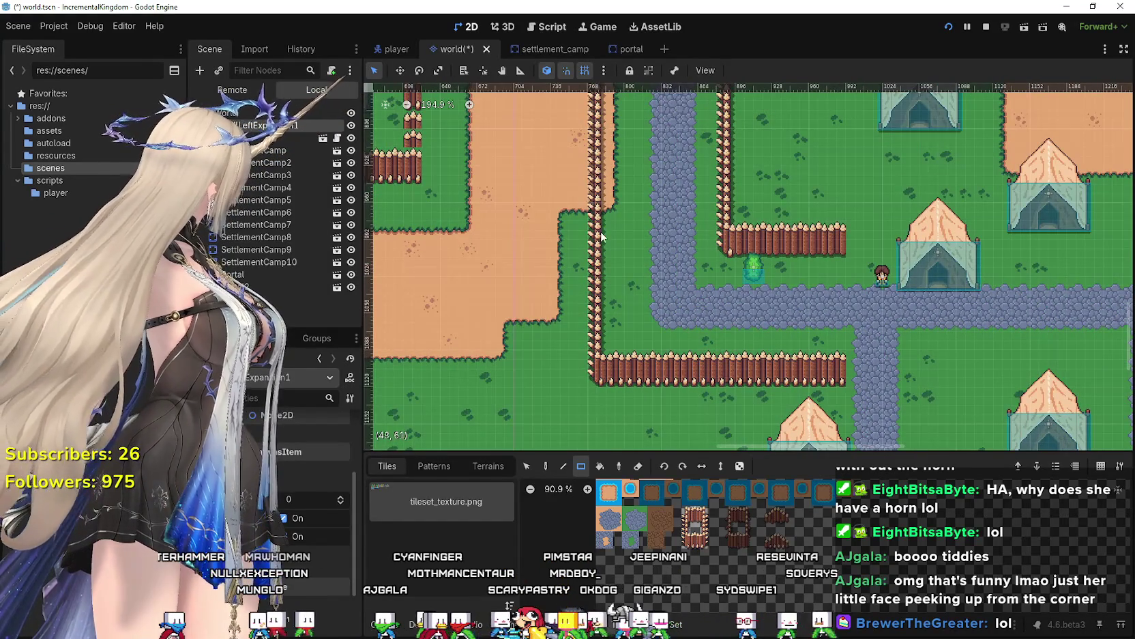
scroll(601, 234, "down", 10)
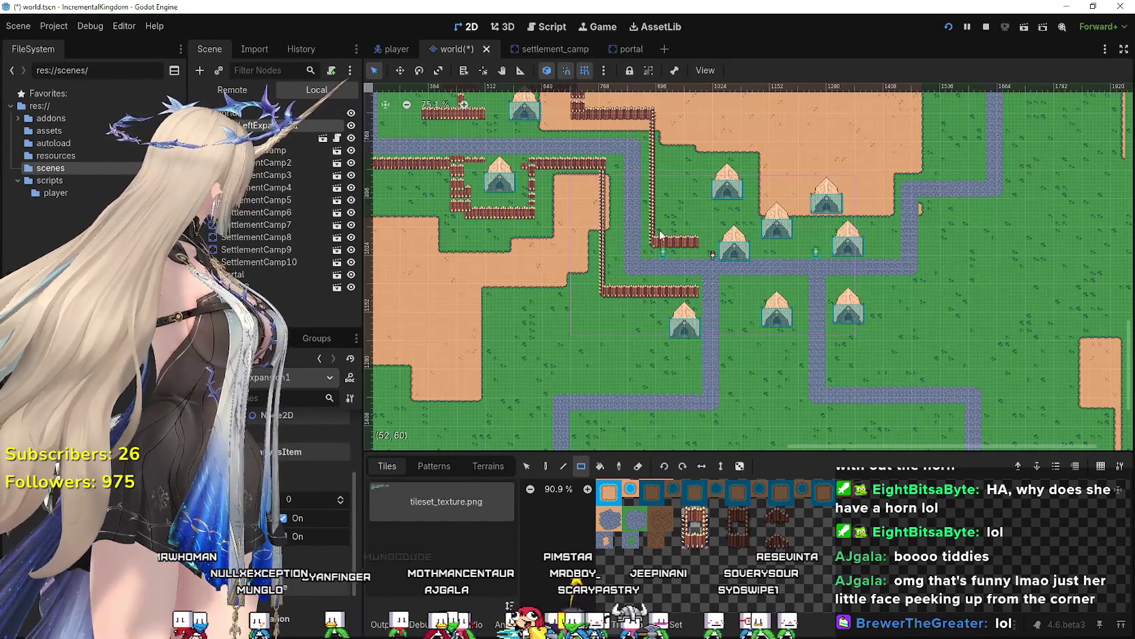
scroll(718, 201, "up", 9)
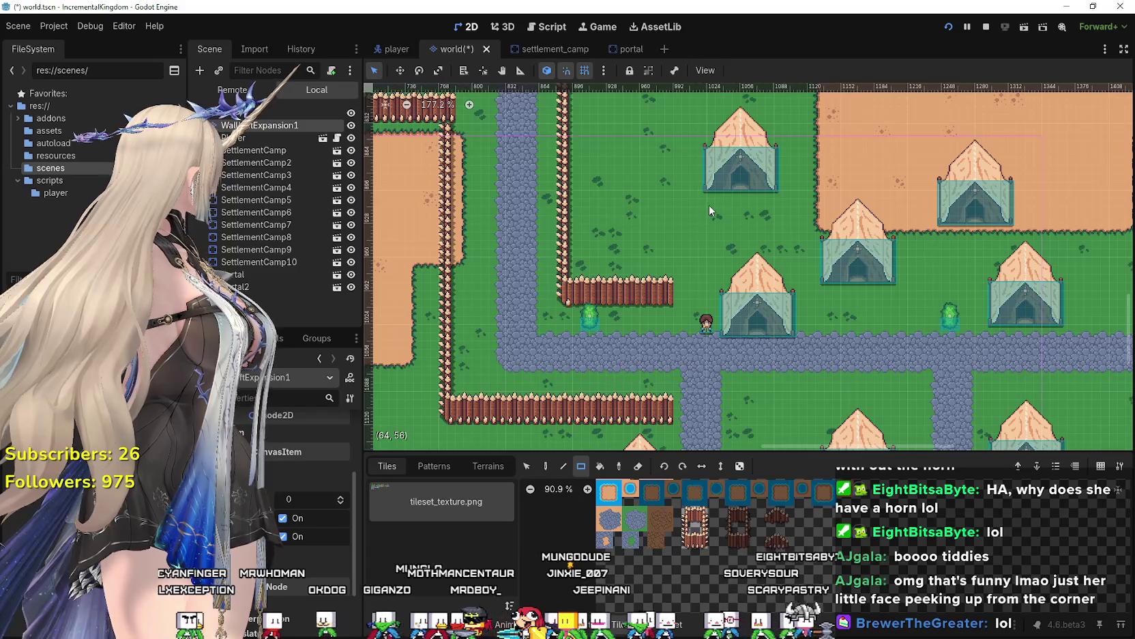
scroll(709, 206, "down", 1)
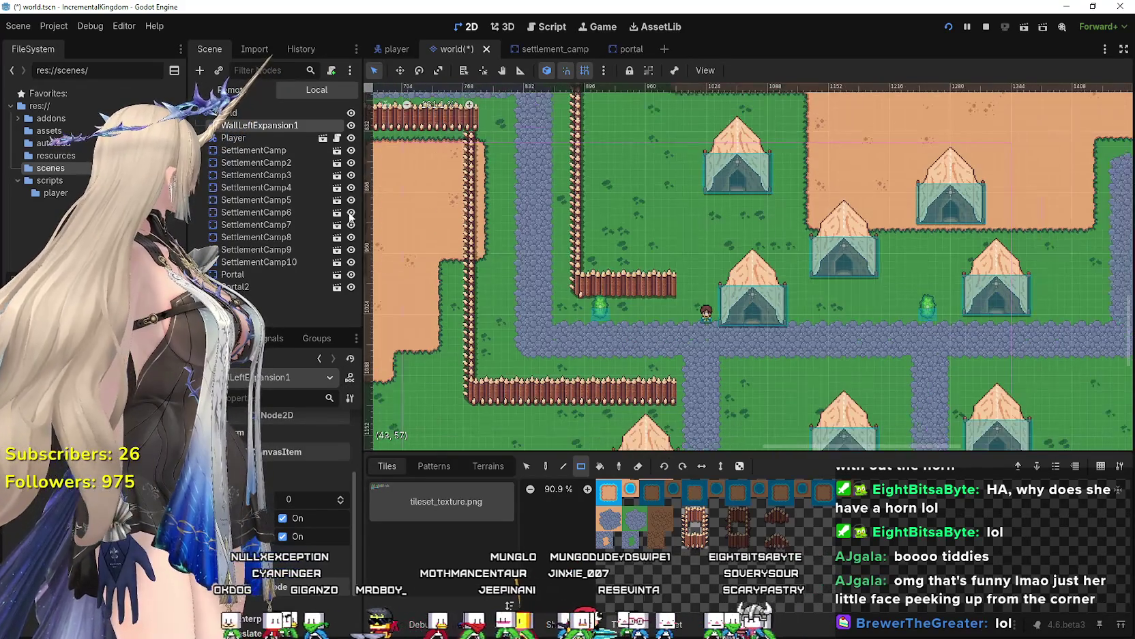
key("f")
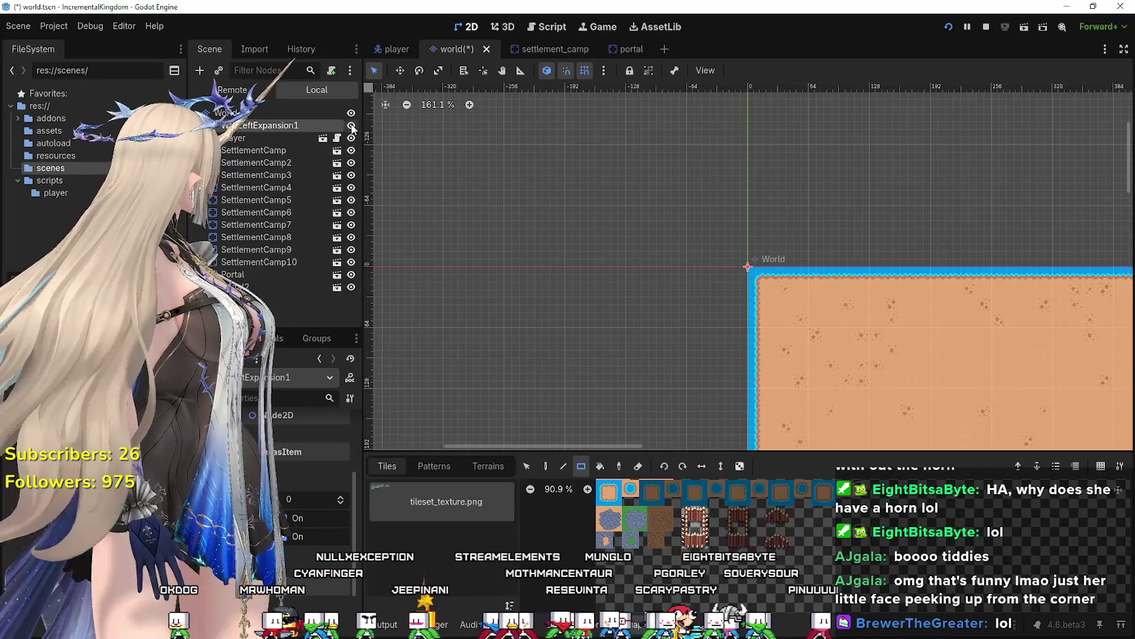
scroll(816, 353, "down", 2)
left_click_drag(760, 312, 657, 294)
scroll(707, 309, "down", 3)
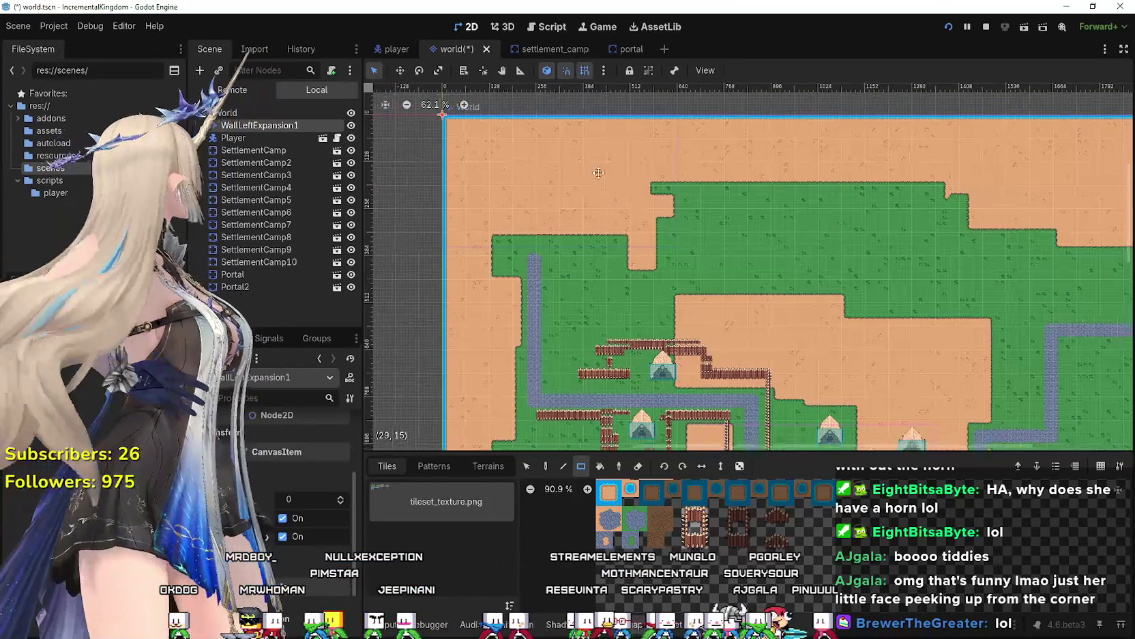
scroll(706, 308, "up", 8)
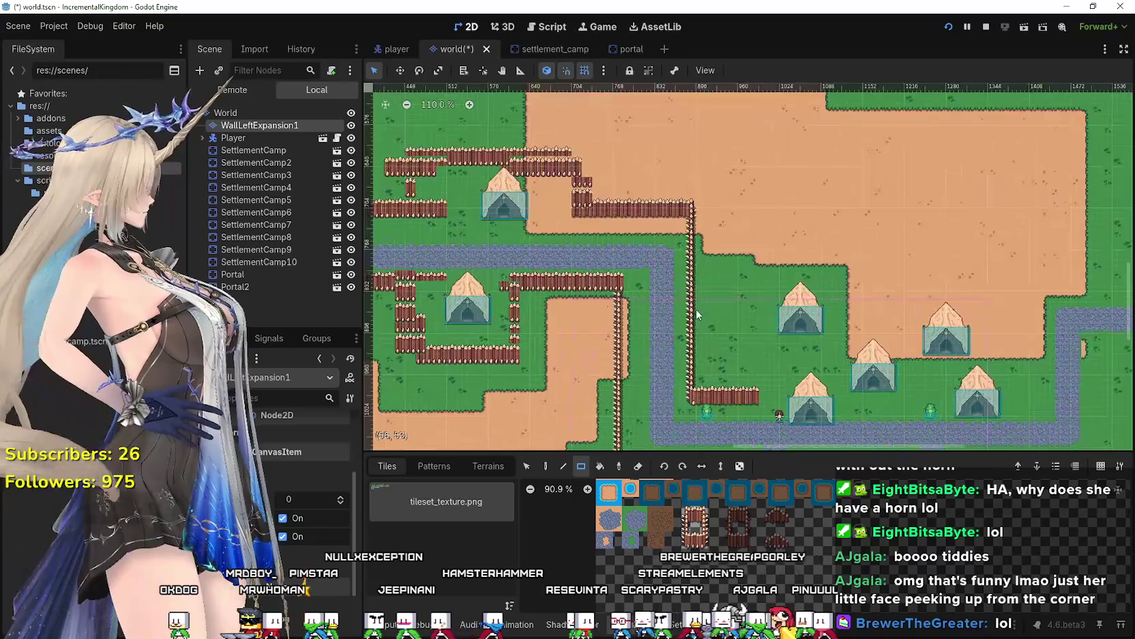
left_click_drag(729, 300, 782, 338)
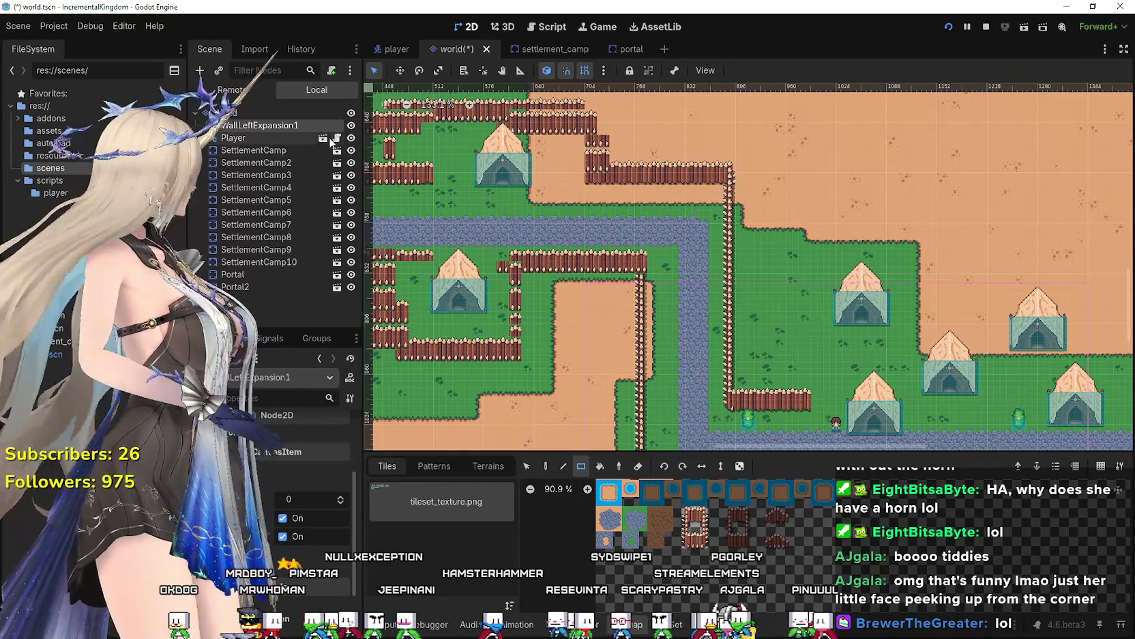
scroll(823, 386, "down", 1)
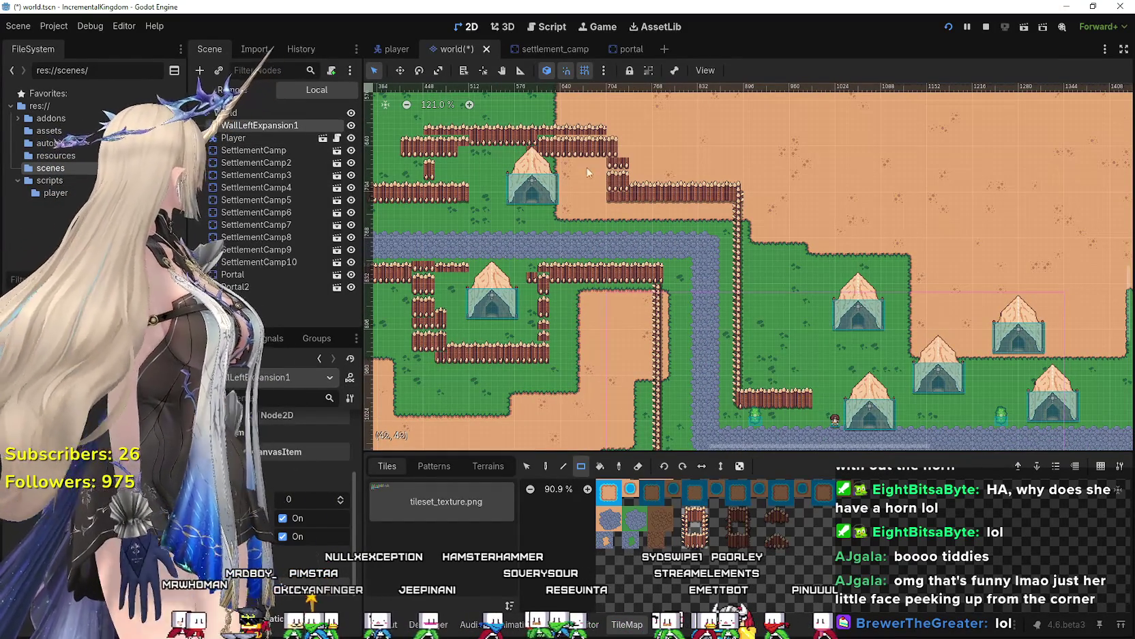
scroll(424, 204, "down", 1)
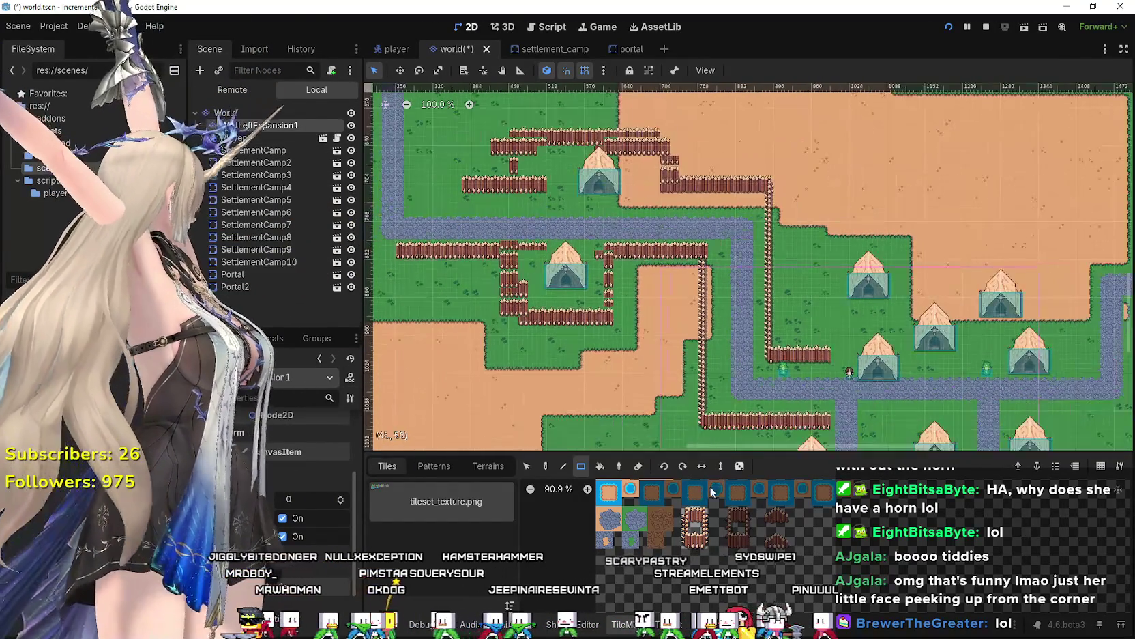
scroll(803, 335, "up", 5)
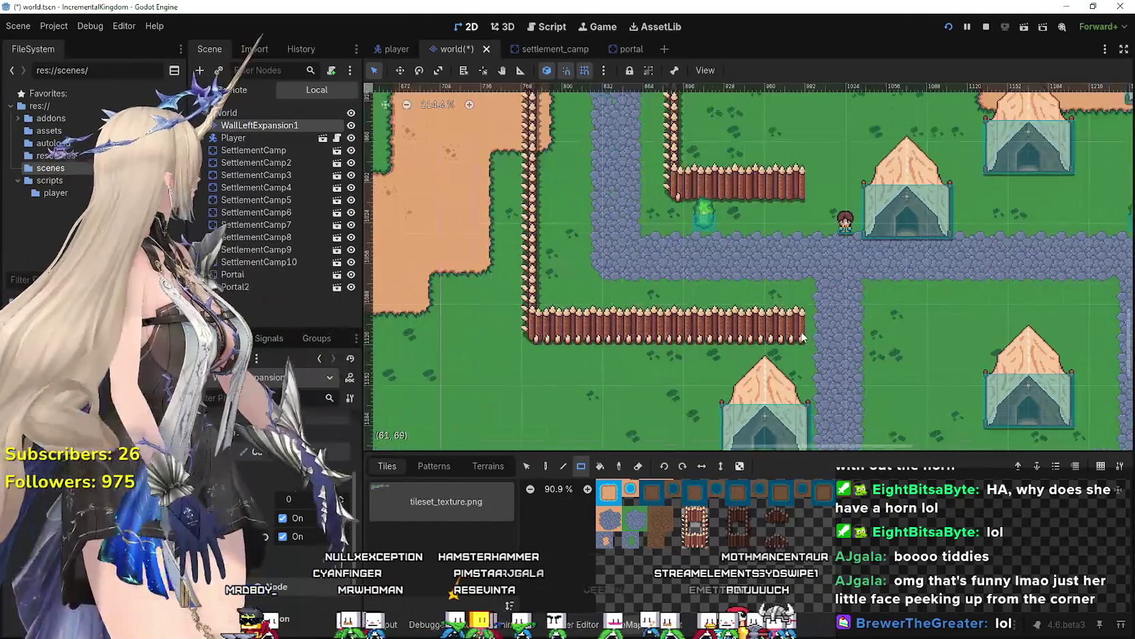
scroll(802, 335, "up", 2)
scroll(443, 342, "down", 4)
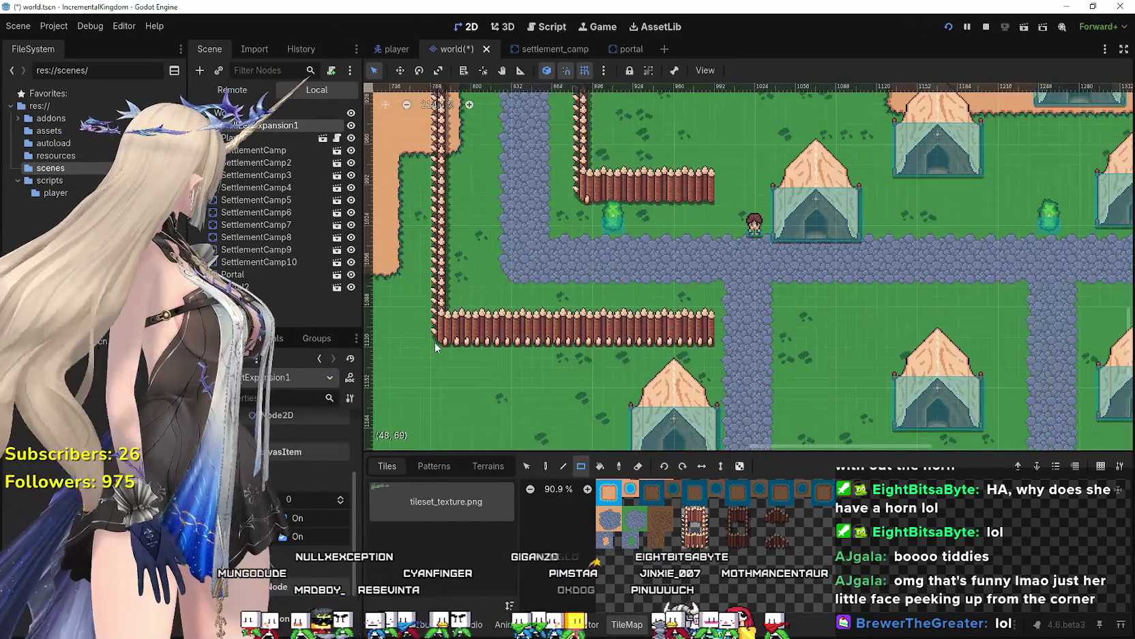
scroll(673, 343, "left", 3)
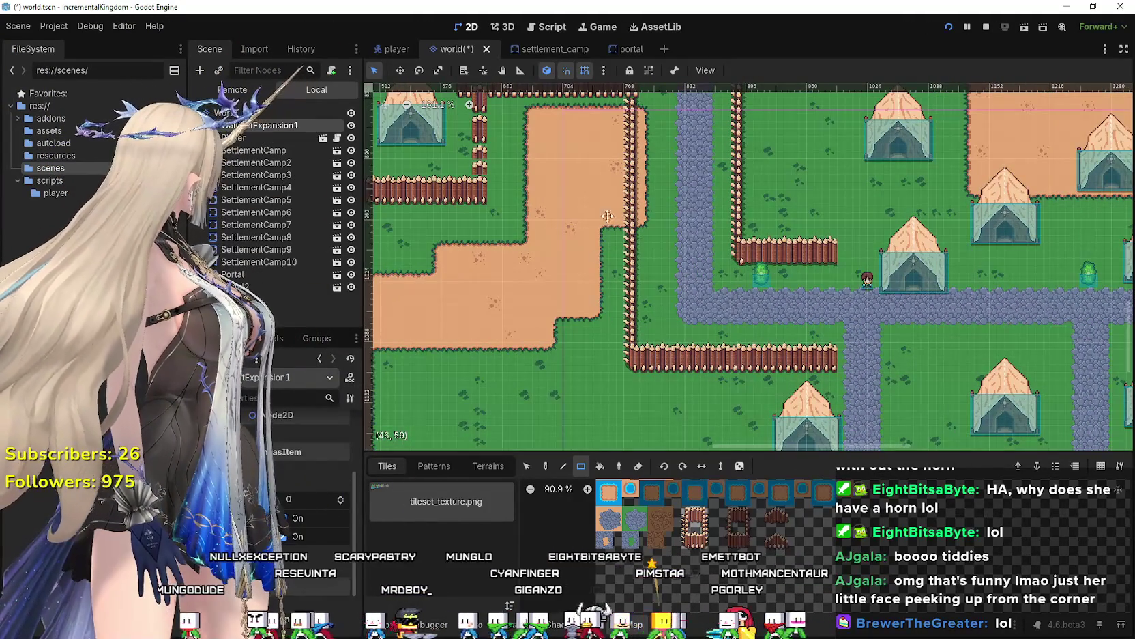
scroll(609, 220, "up", 3)
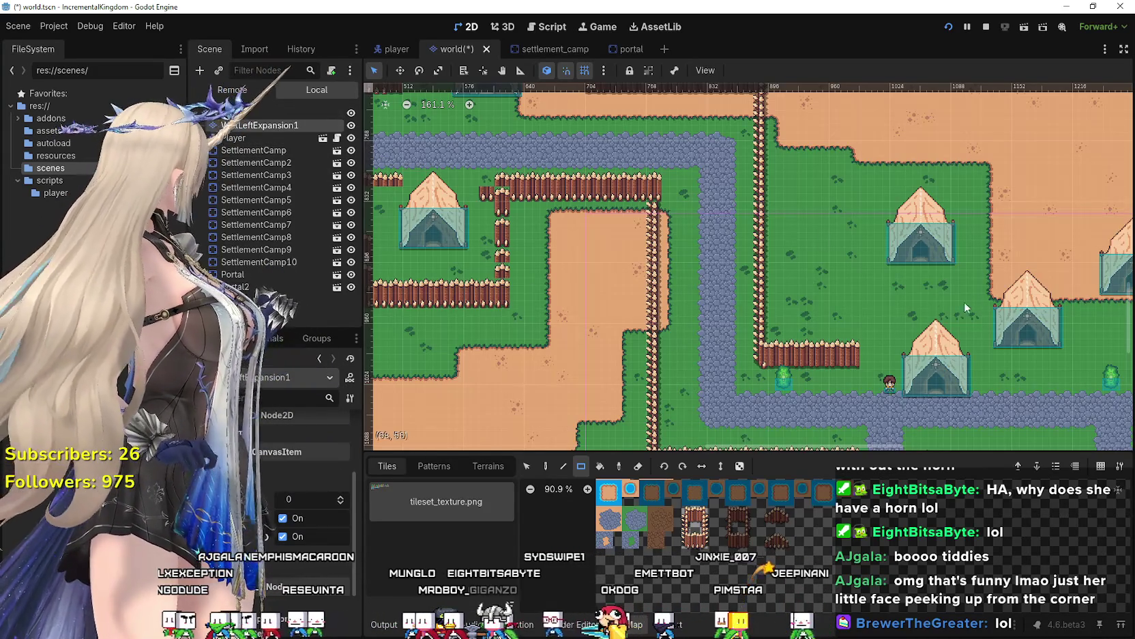
scroll(974, 296, "down", 5)
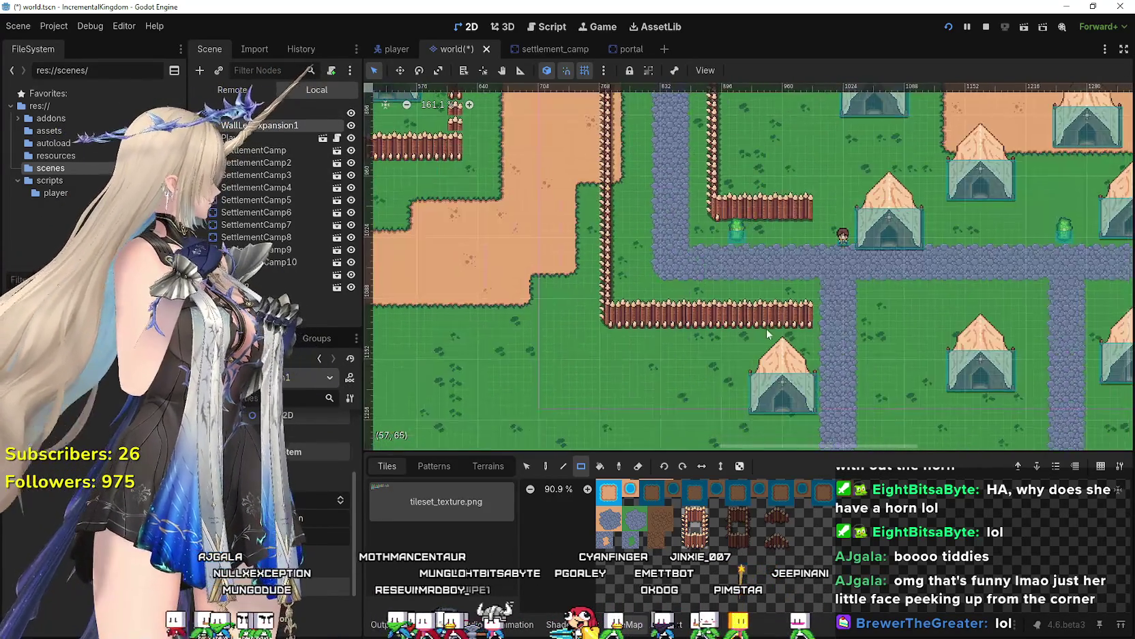
scroll(760, 318, "up", 3)
scroll(774, 290, "down", 6)
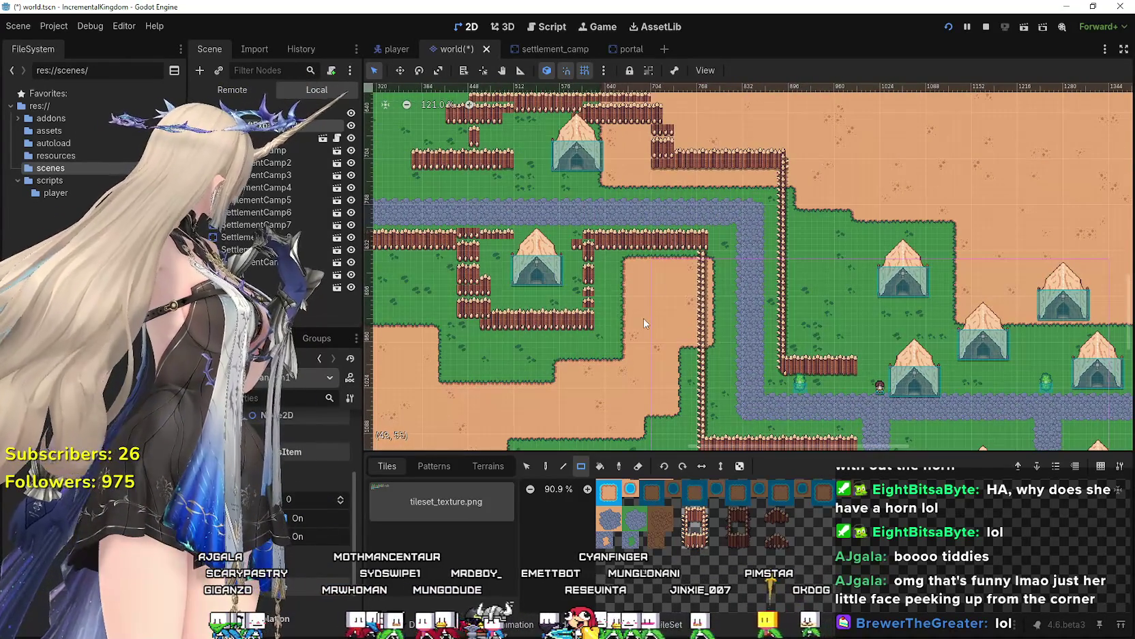
scroll(647, 321, "down", 3)
scroll(402, 143, "down", 5)
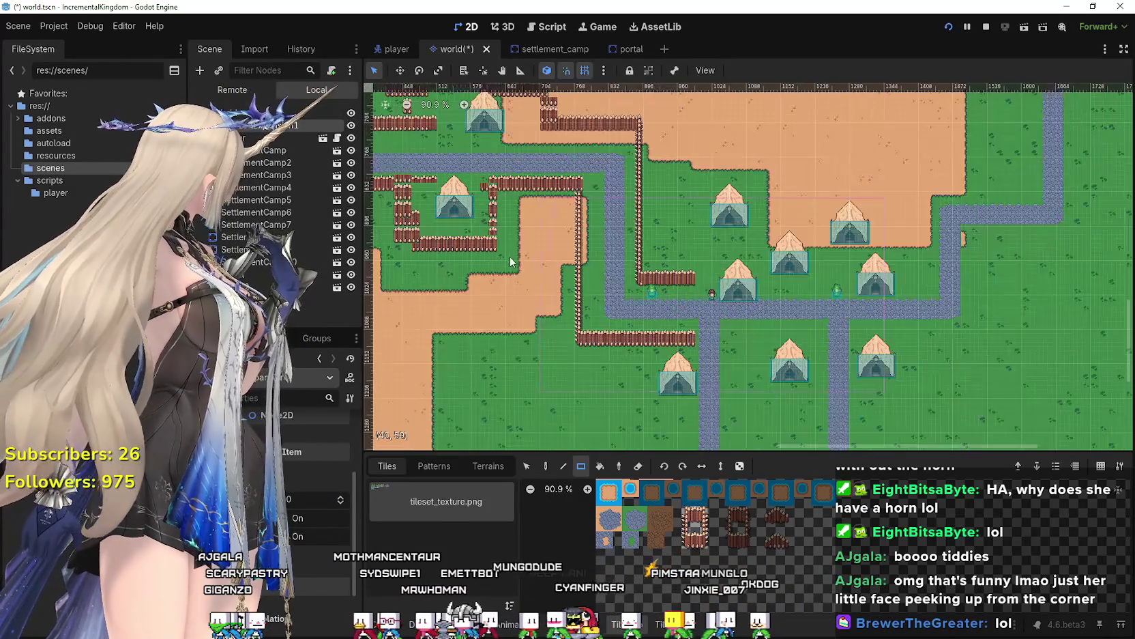
scroll(431, 269, "down", 2)
scroll(525, 292, "down", 2)
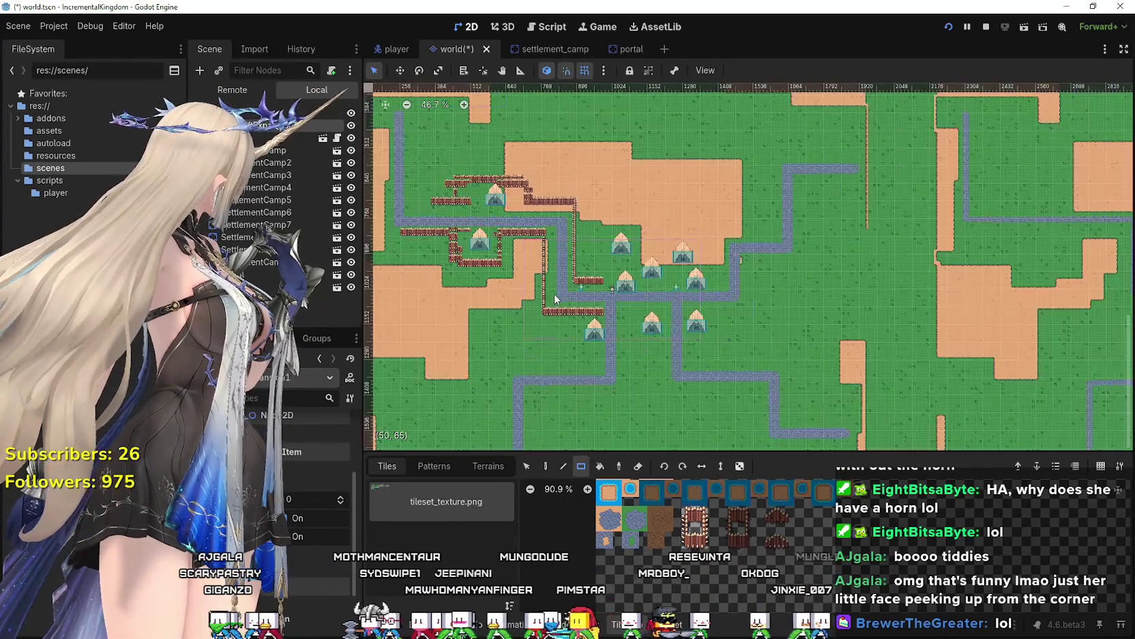
scroll(554, 293, "up", 1)
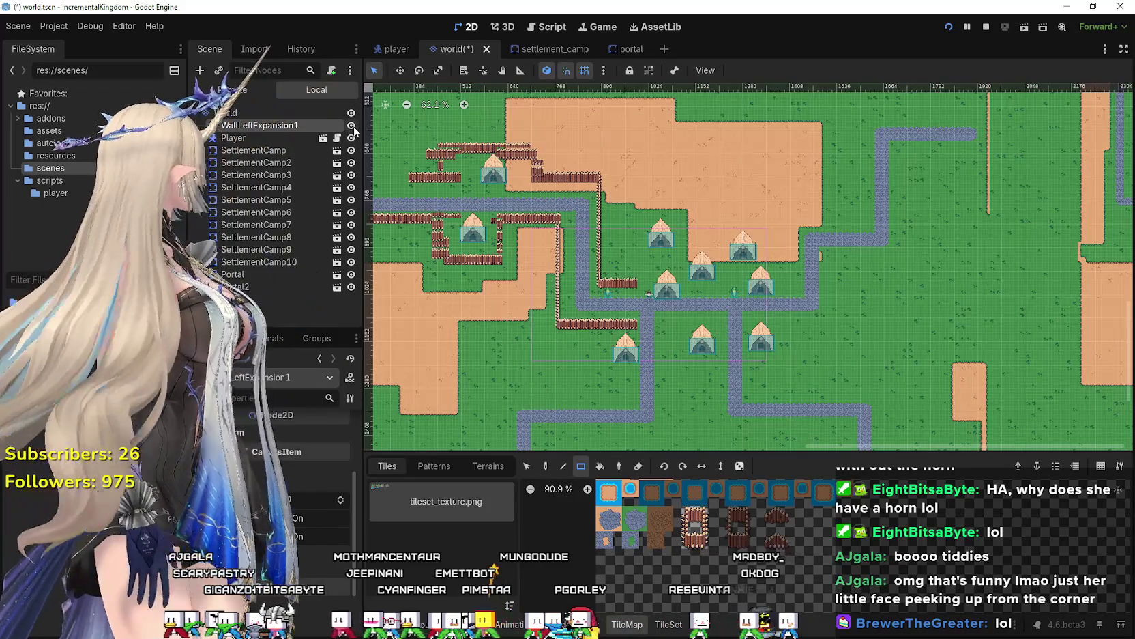
left_click(351, 127)
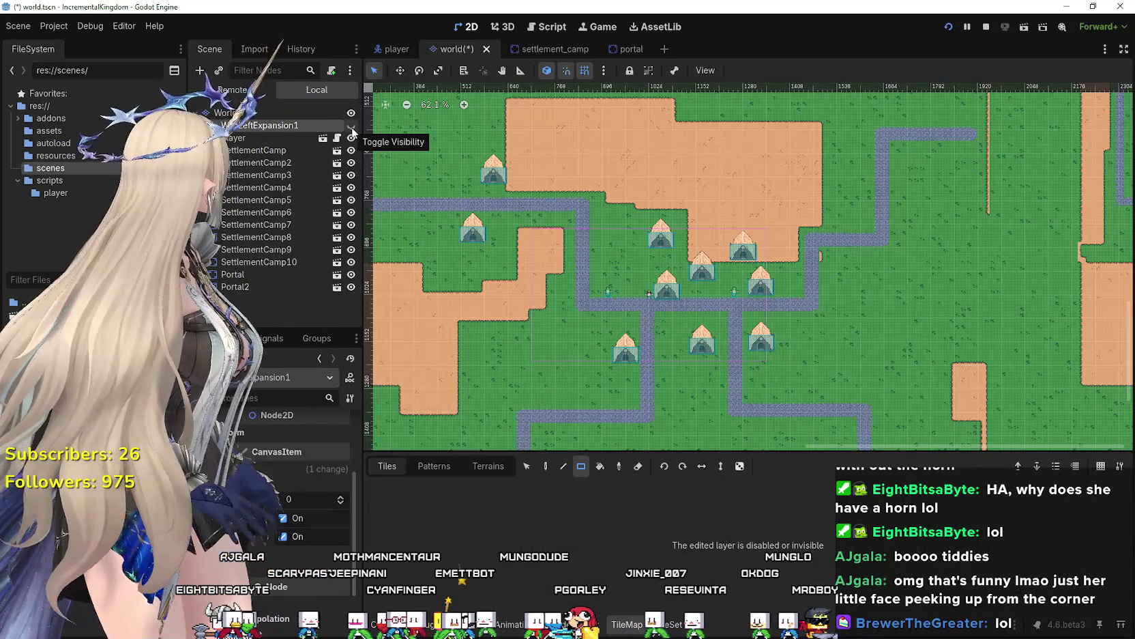
left_click(352, 127)
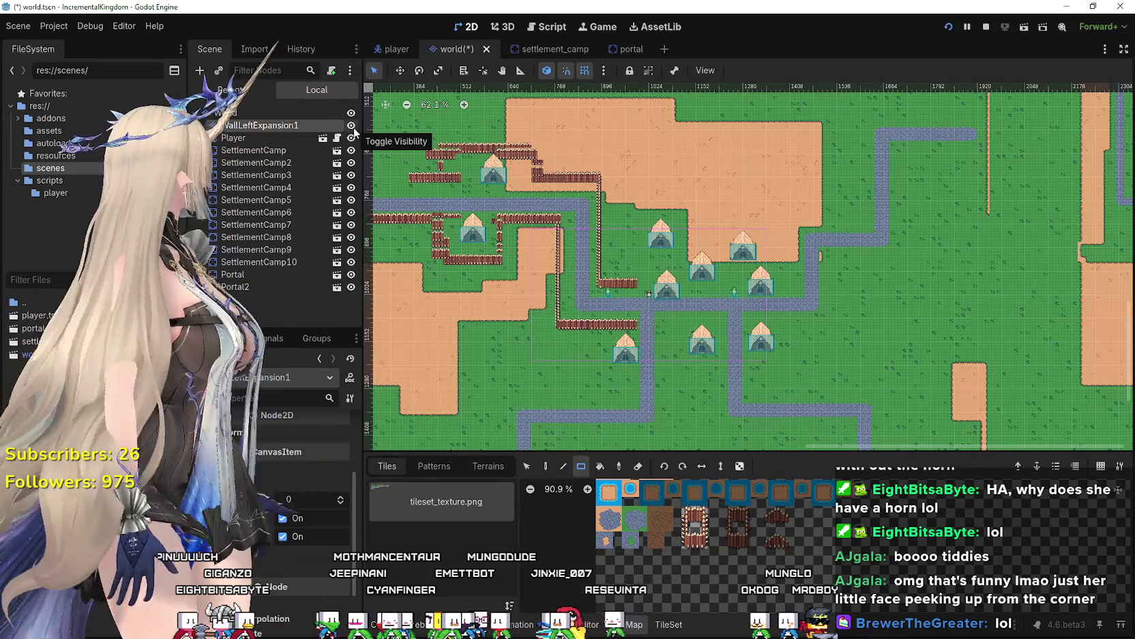
left_click(351, 126)
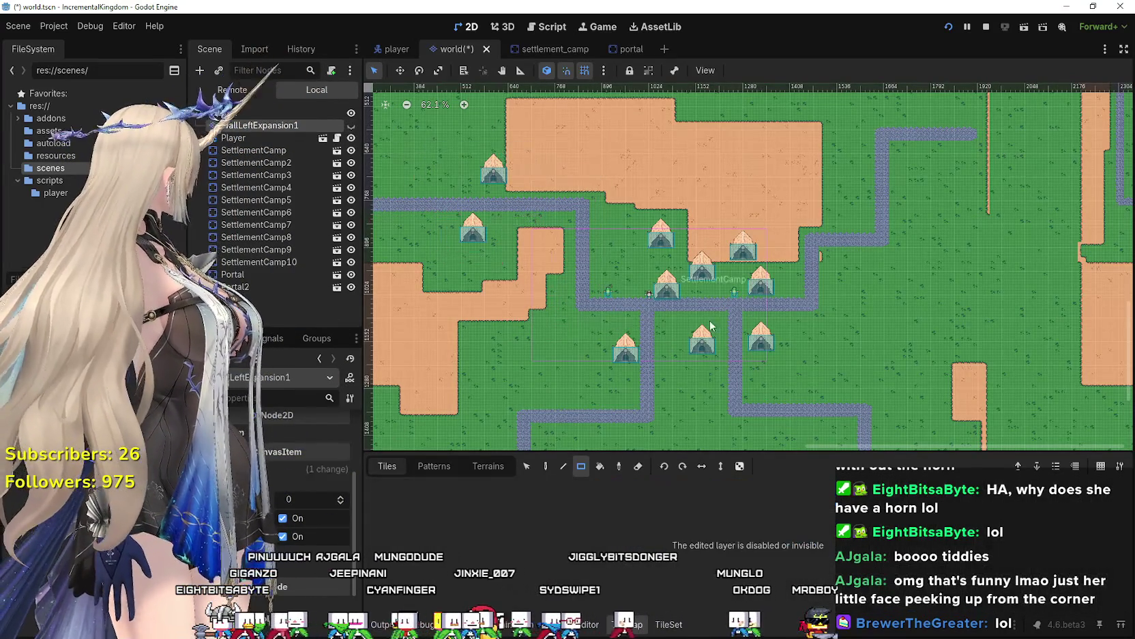
scroll(708, 334, "up", 5)
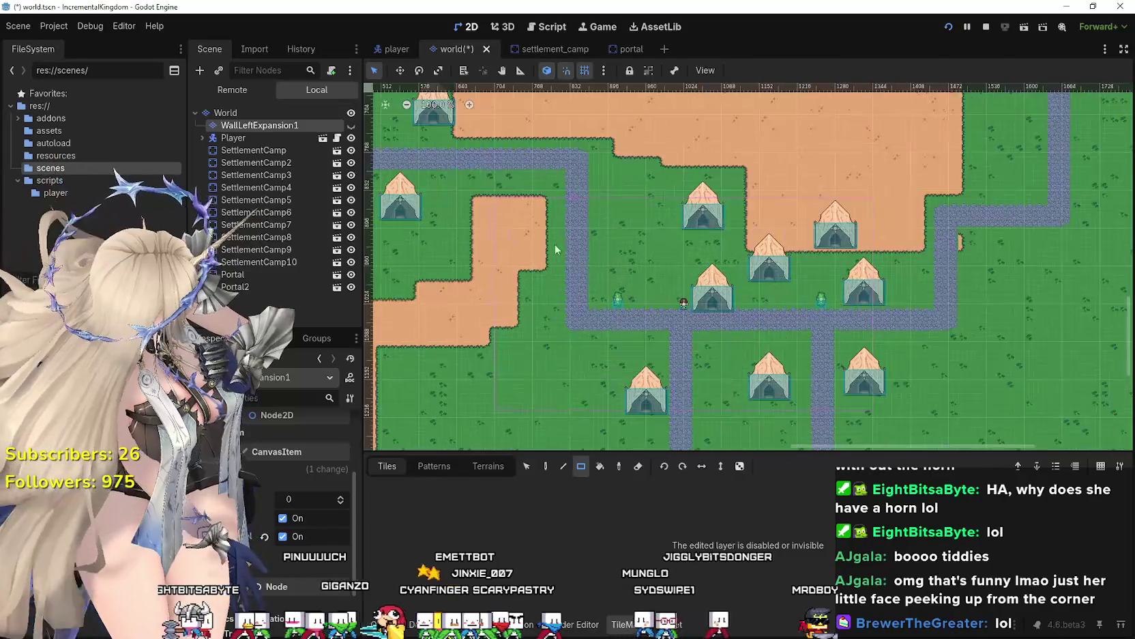
left_click(351, 127)
left_click_drag(902, 352, 849, 298)
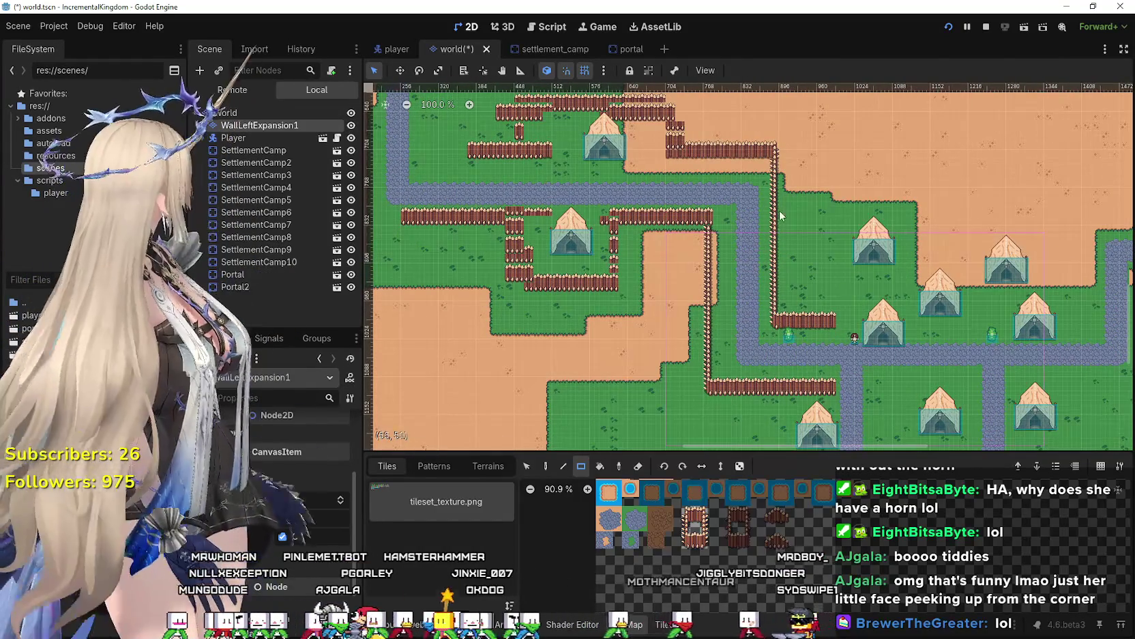
scroll(780, 217, "down", 3)
scroll(782, 402, "up", 1)
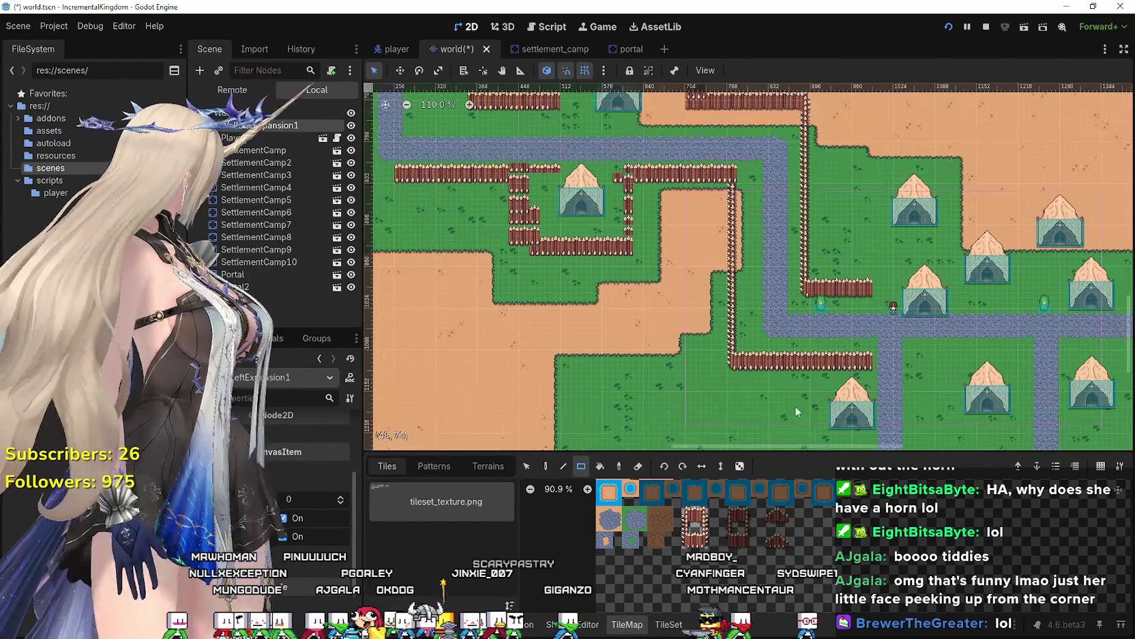
scroll(495, 176, "up", 4)
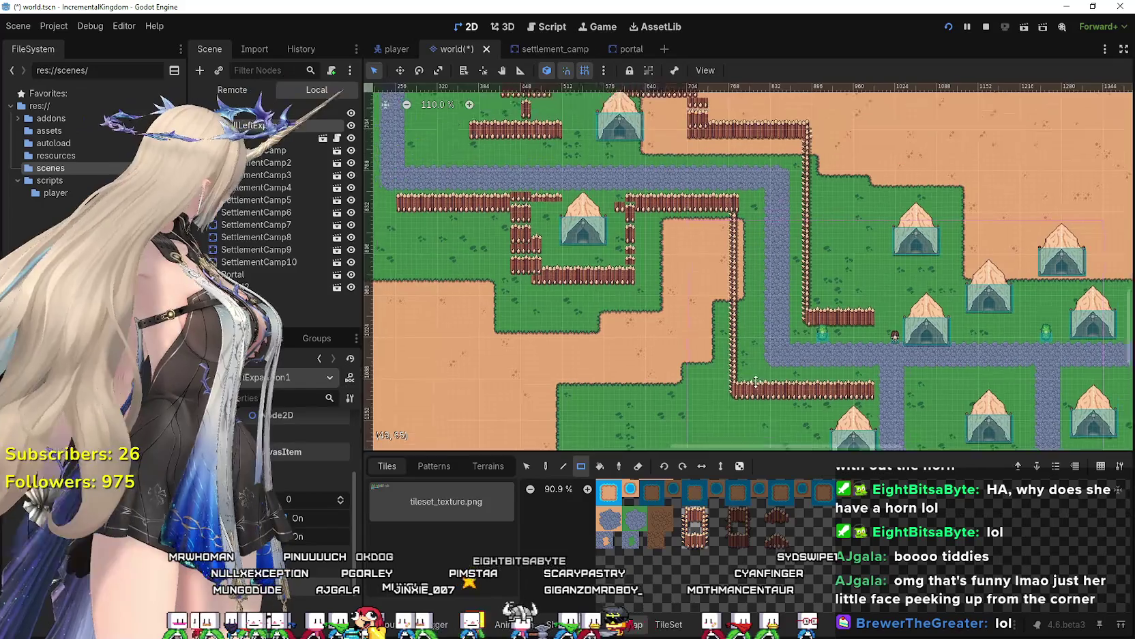
scroll(566, 226, "down", 3)
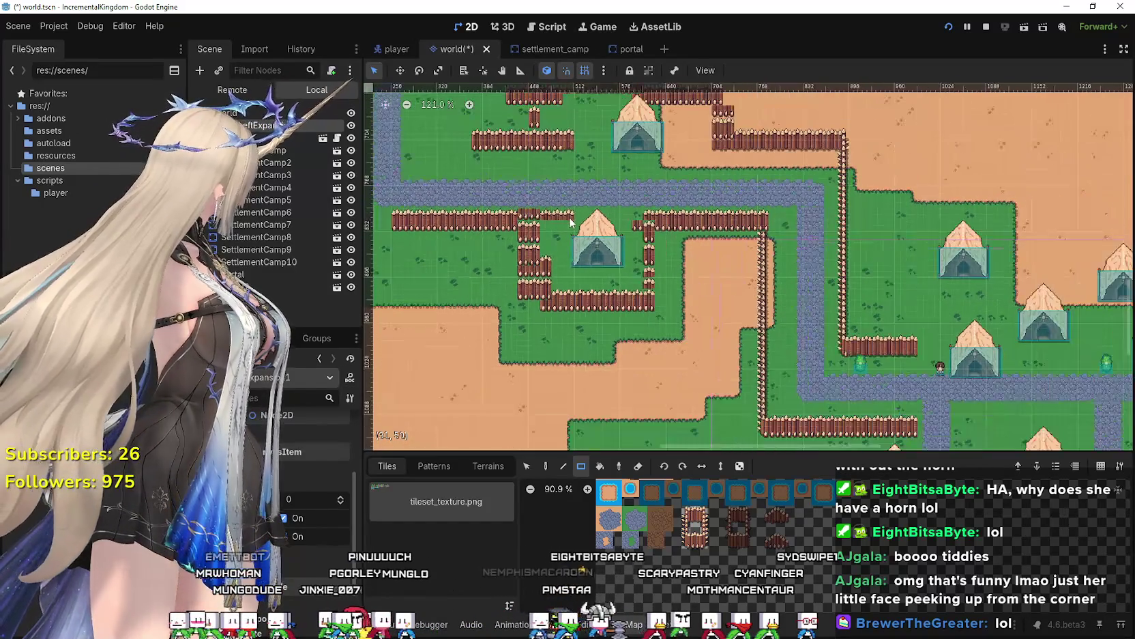
scroll(573, 216, "down", 1)
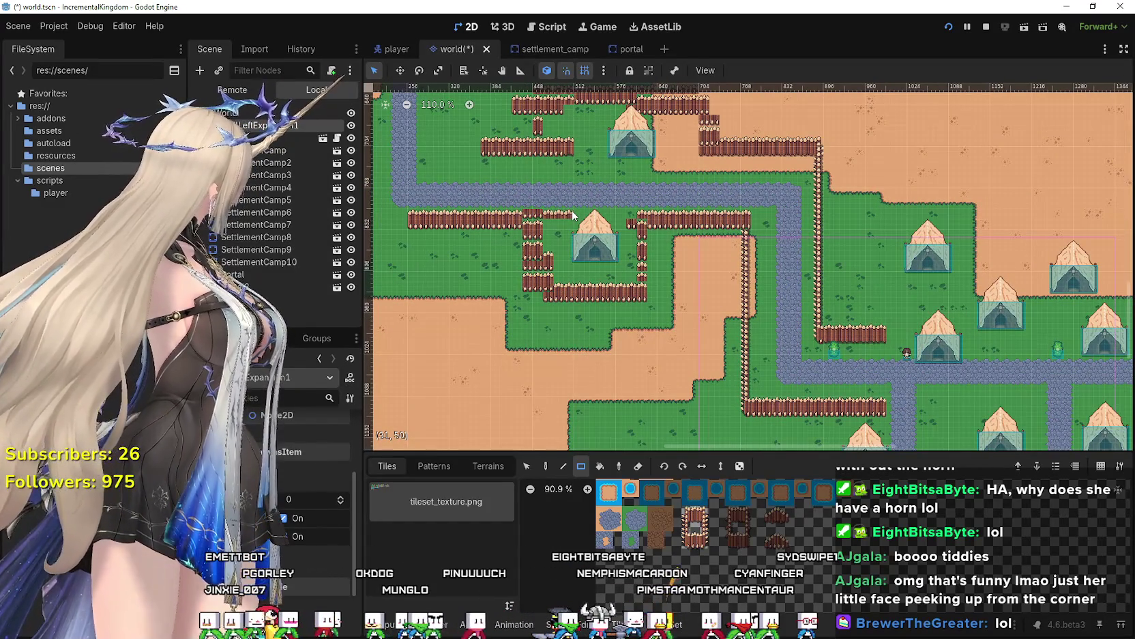
scroll(565, 232, "up", 1)
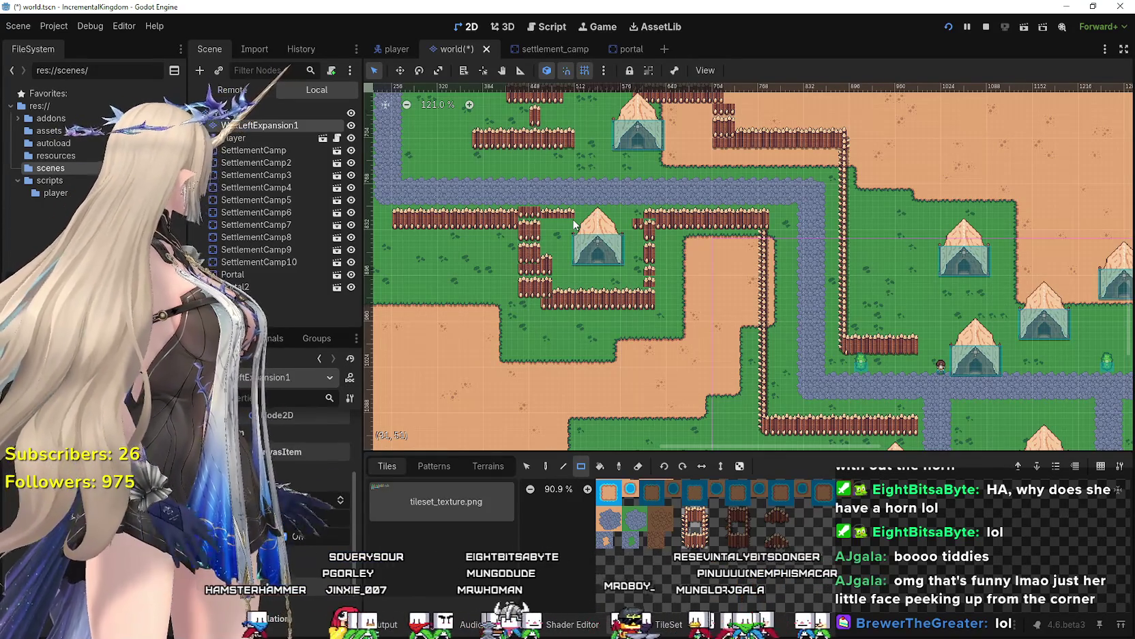
scroll(669, 531, "up", 2)
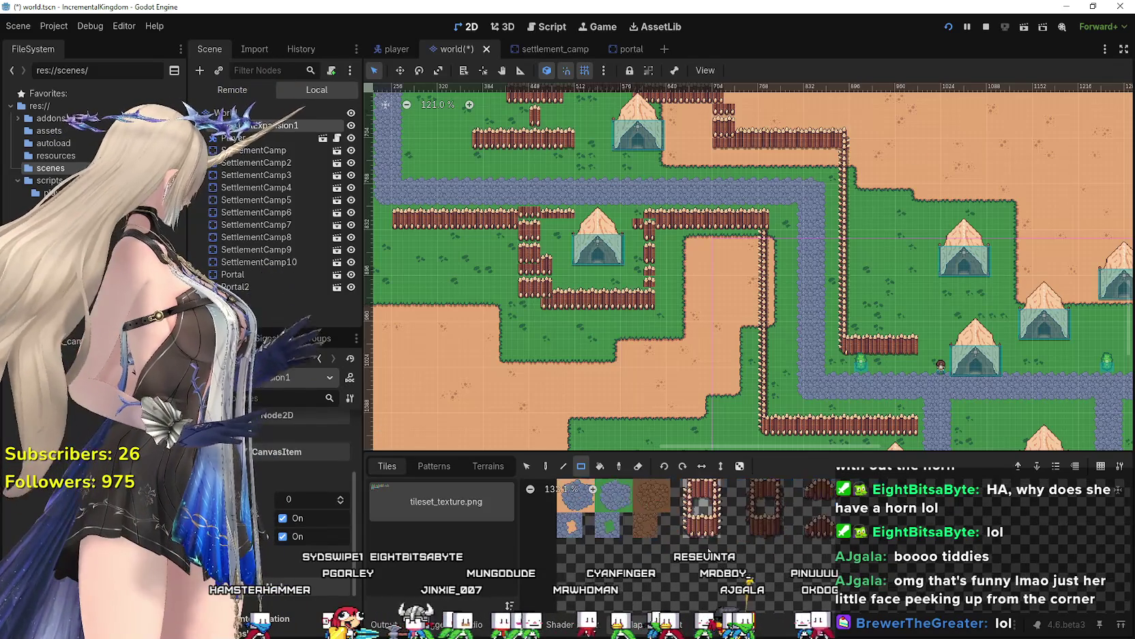
Zoom the TileSet atlas tiles, then zoom the 2D viewport out over the tent camps and terrain.
scroll(701, 568, "up", 1)
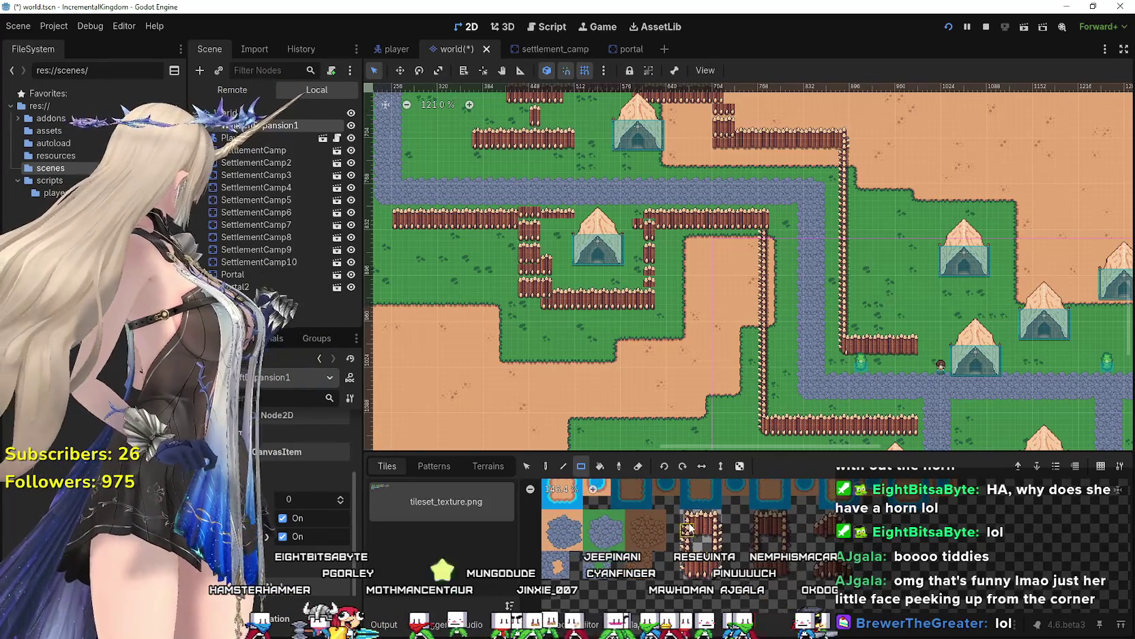
scroll(714, 579, "up", 1)
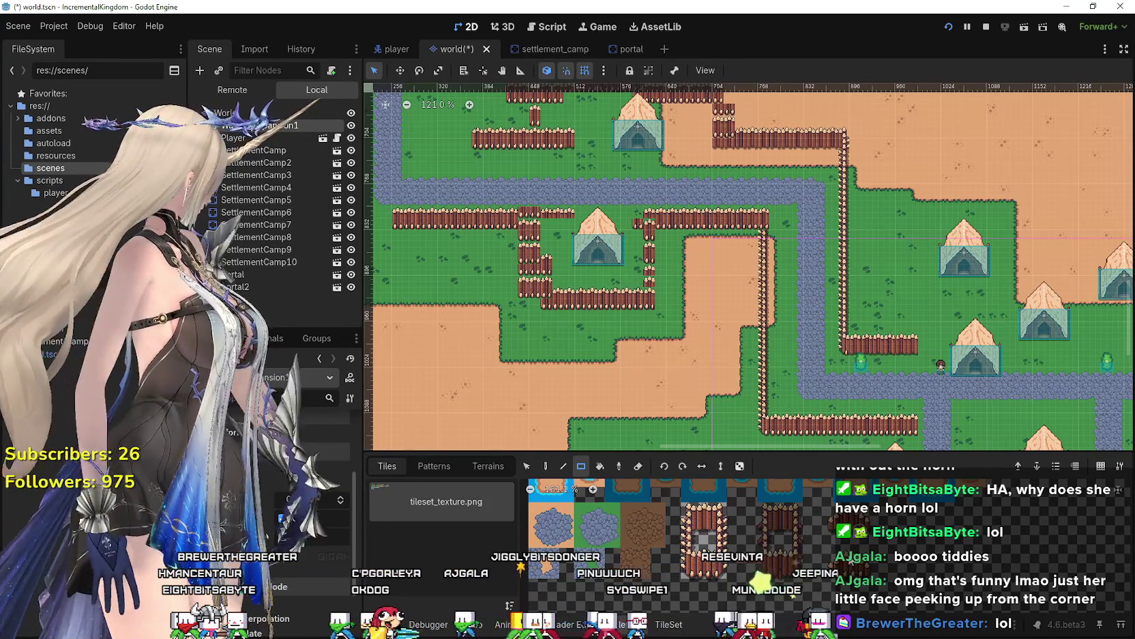
scroll(759, 554, "down", 2)
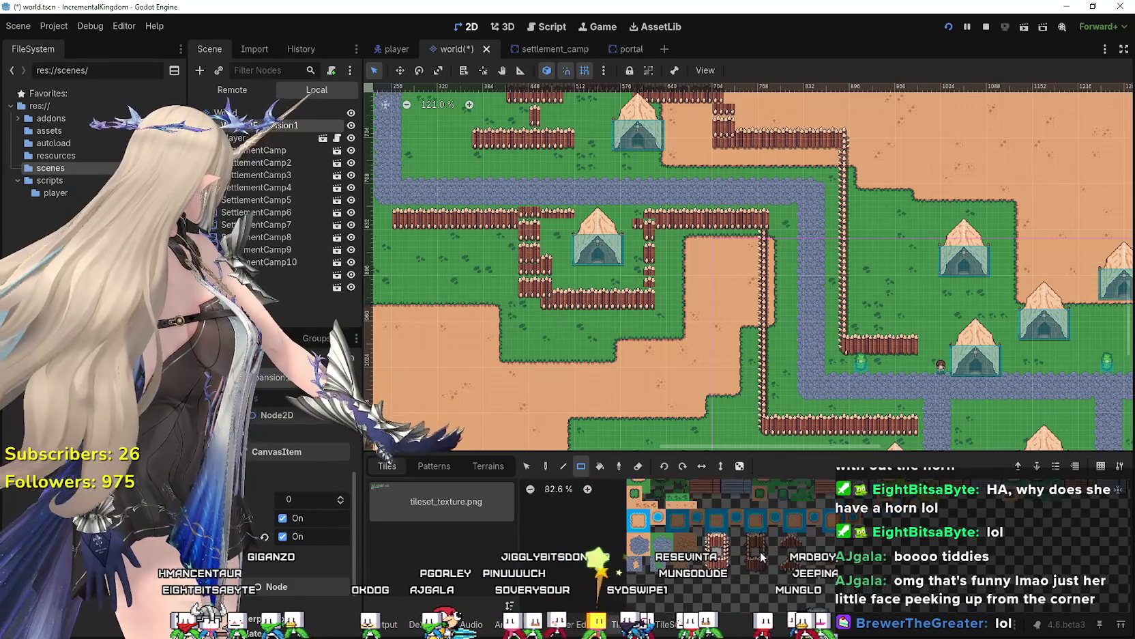
scroll(773, 546, "down", 7)
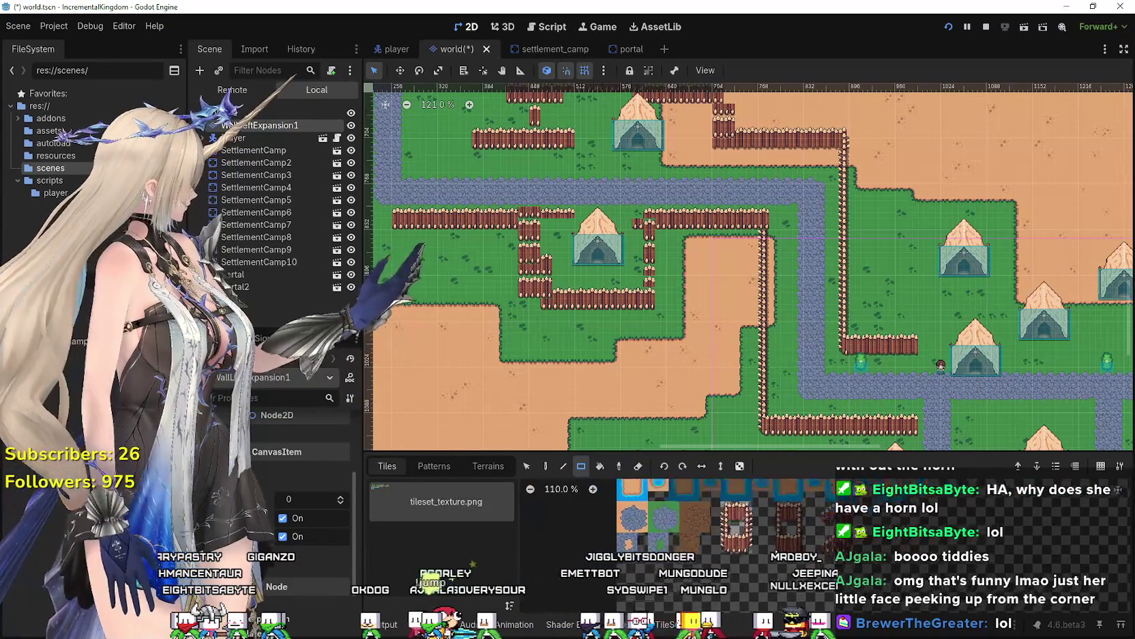
scroll(774, 546, "up", 10)
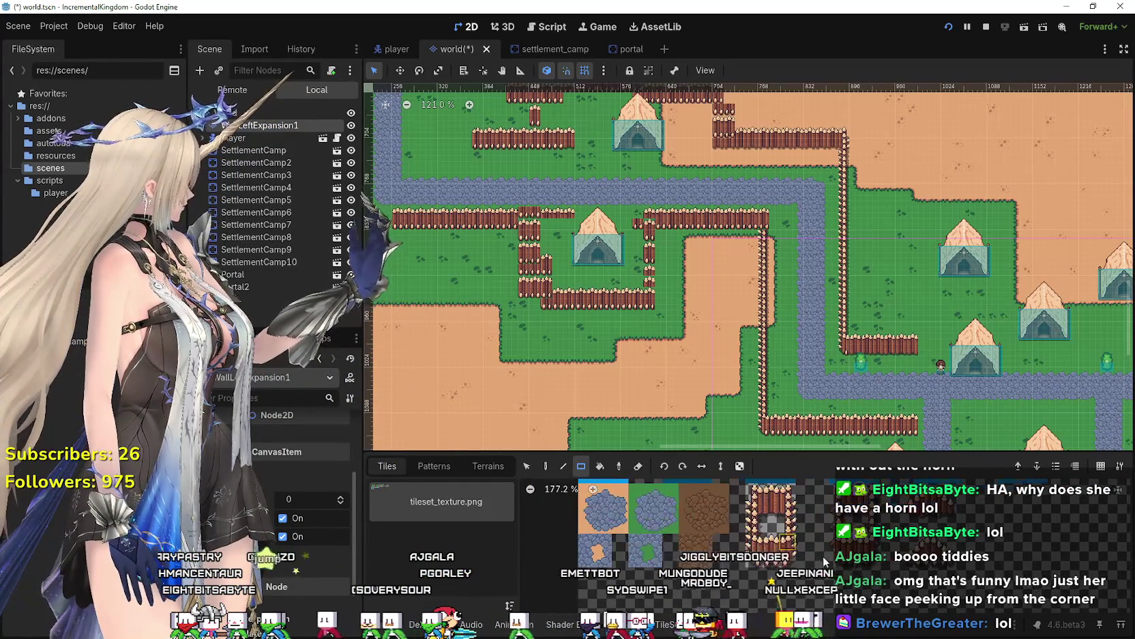
scroll(745, 554, "down", 6)
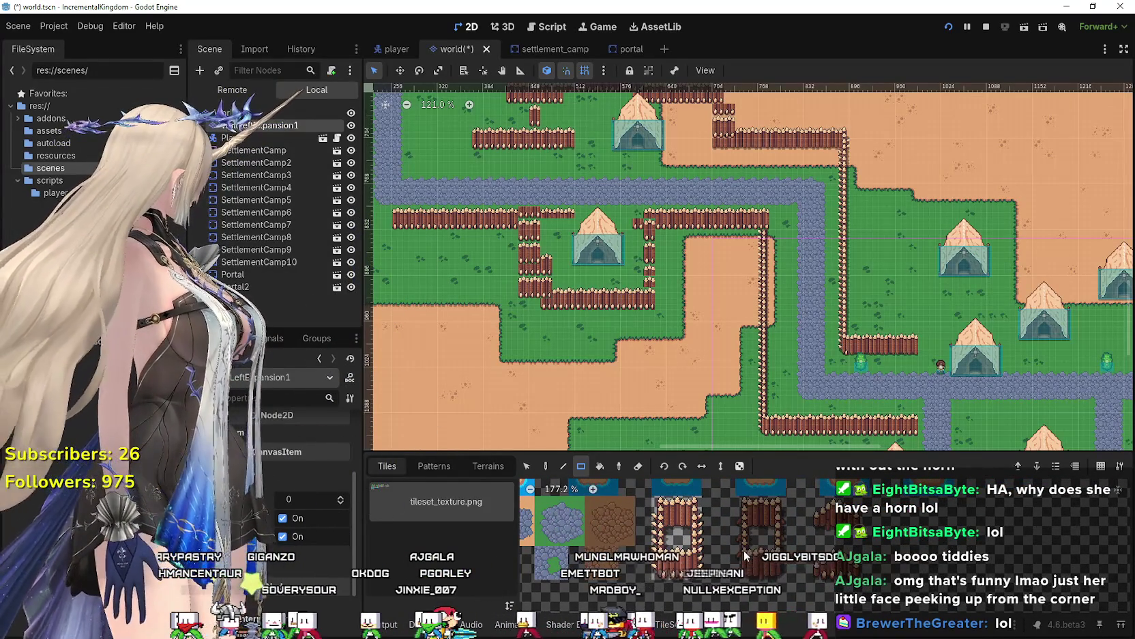
scroll(710, 329, "down", 6)
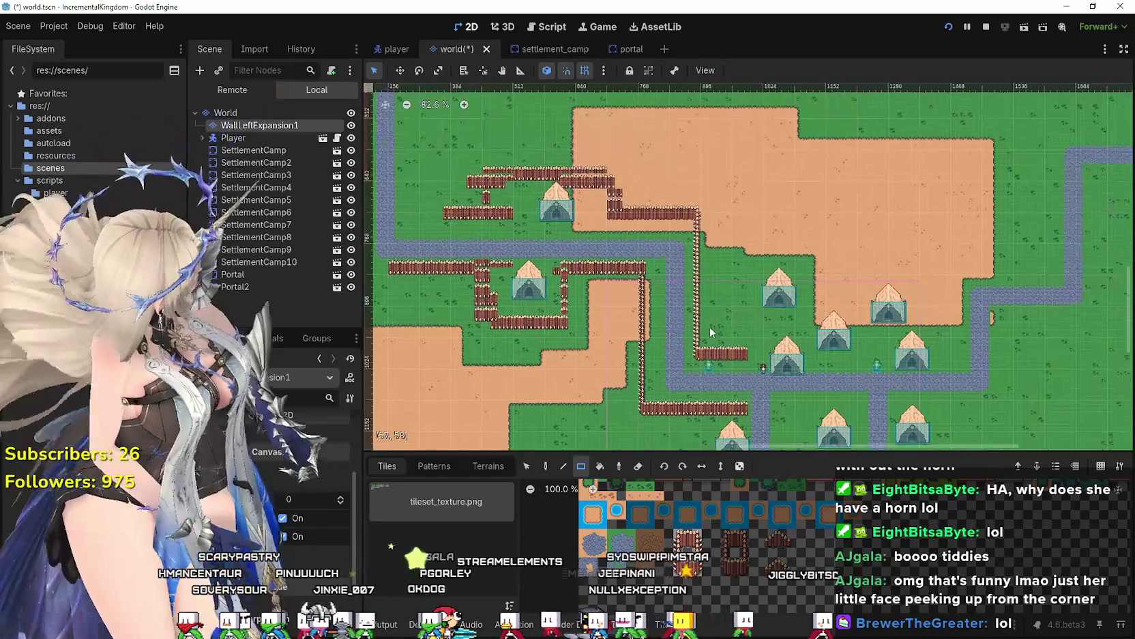
Pan and zoom the 2D viewport to centre on the palisade plots and eastern tent camps.
scroll(899, 255, "down", 1)
mouse_move(900, 255)
left_mouse_down()
mouse_move(548, 249)
mouse_move(676, 275)
left_mouse_up()
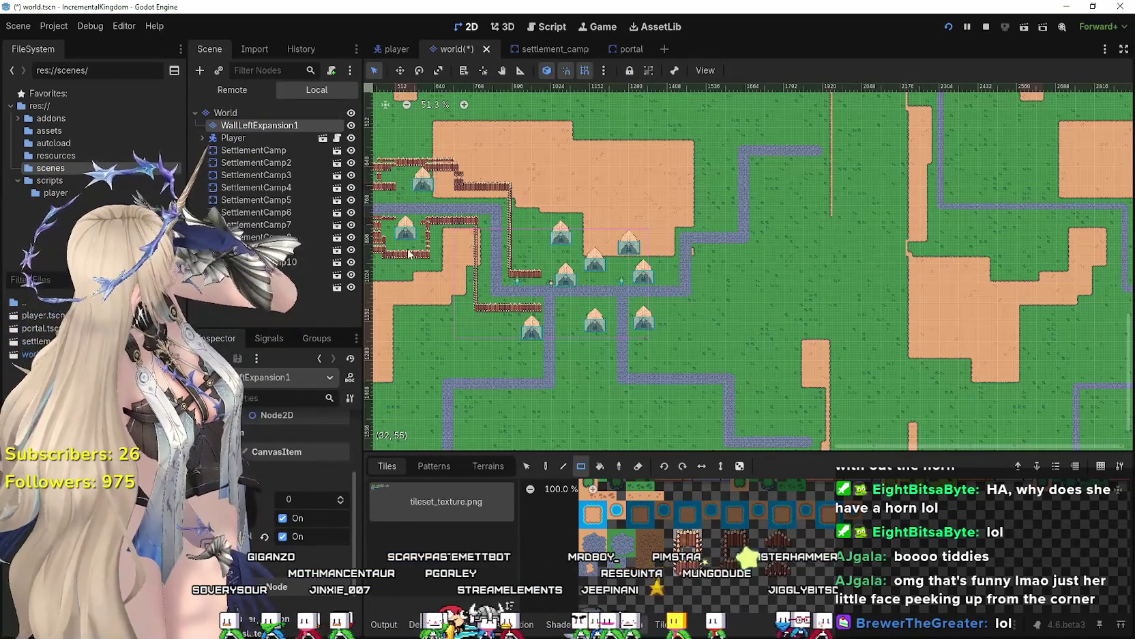
scroll(665, 289, "up", 2)
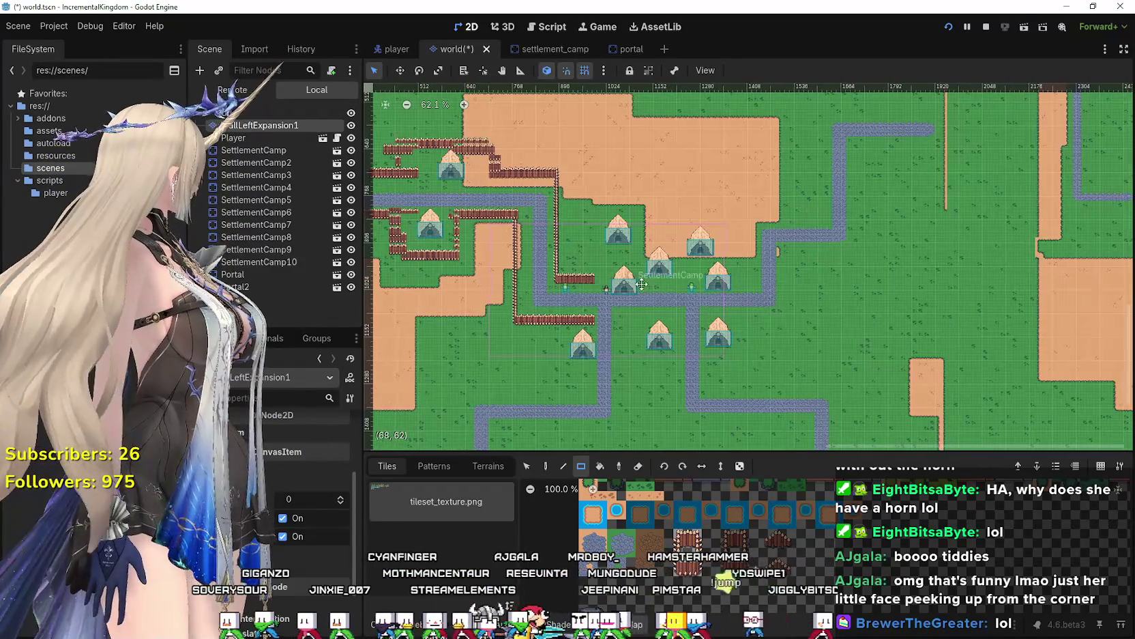
scroll(603, 251, "left", 4)
scroll(603, 250, "up", 1)
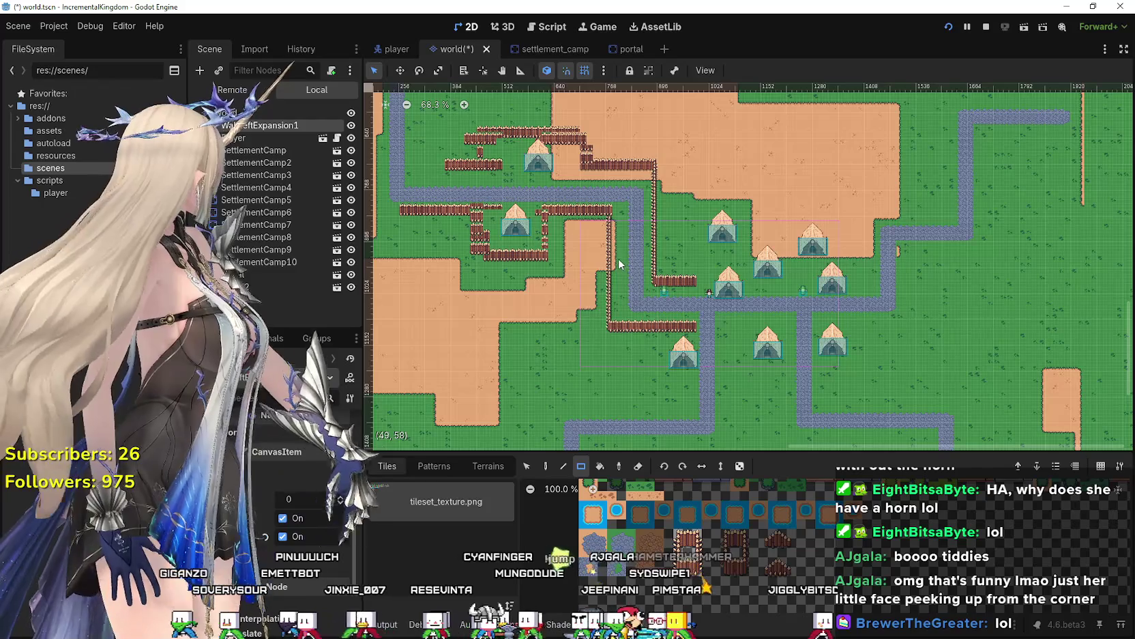
scroll(616, 254, "up", 2)
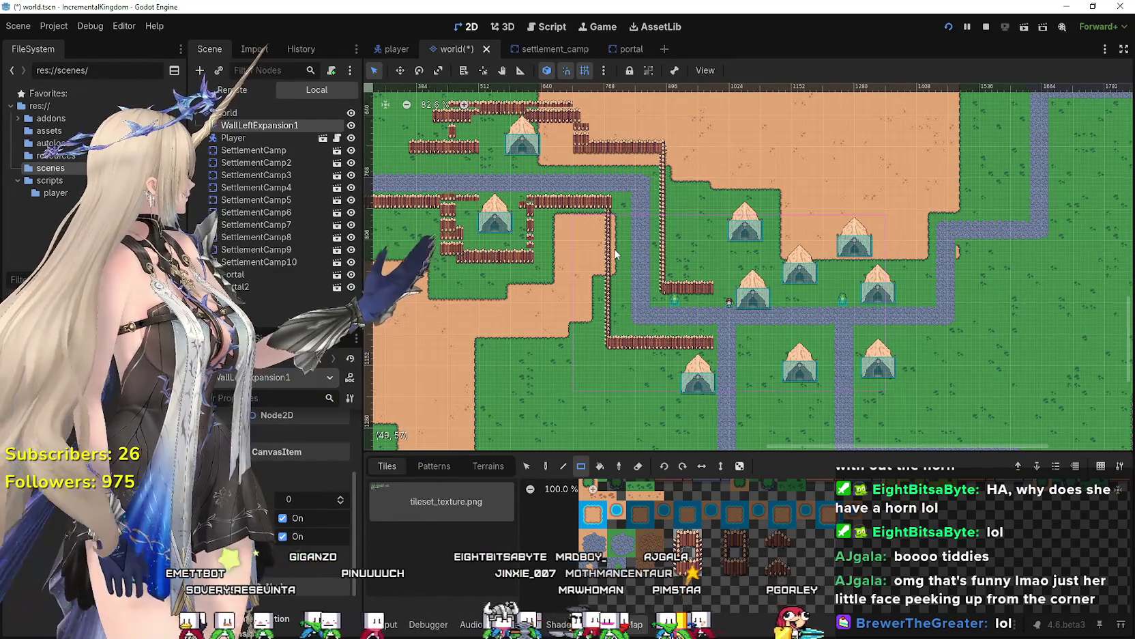
scroll(599, 270, "down", 2)
mouse_move(714, 242)
left_mouse_down()
mouse_move(809, 236)
mouse_move(722, 242)
left_mouse_up()
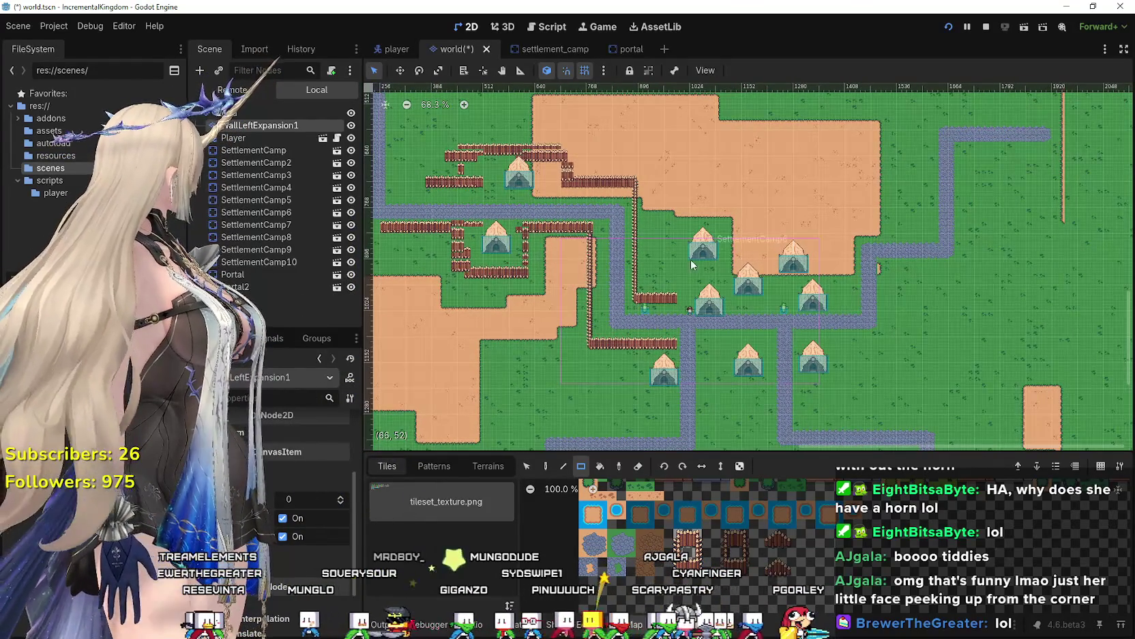
scroll(670, 321, "down", 3)
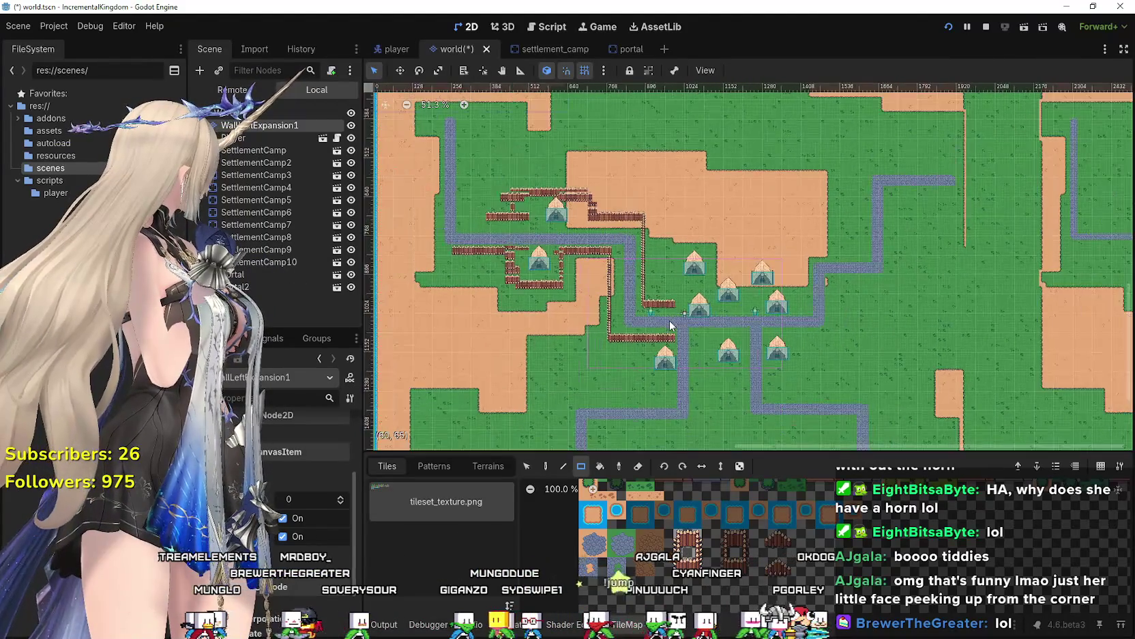
scroll(672, 326, "up", 2)
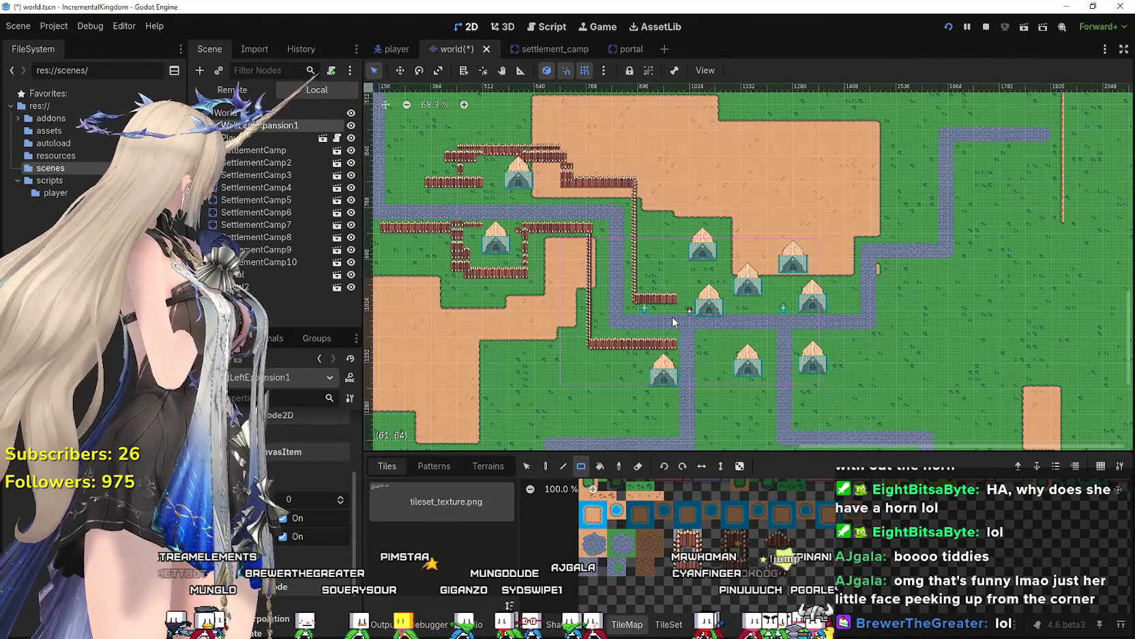
scroll(673, 322, "down", 2)
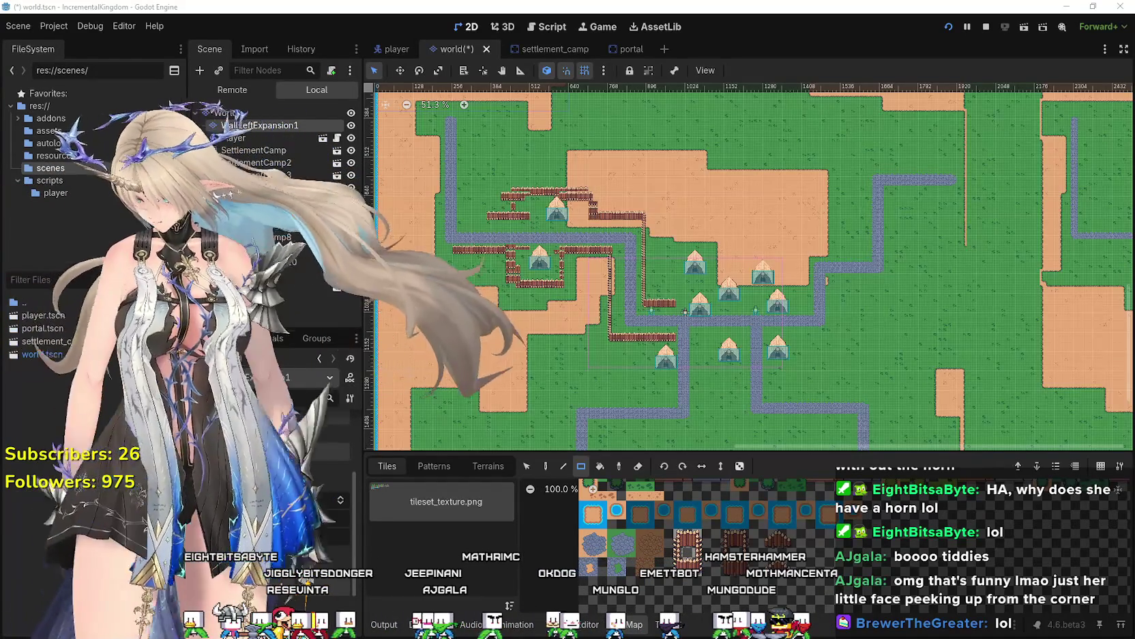
key("alt+Tab")
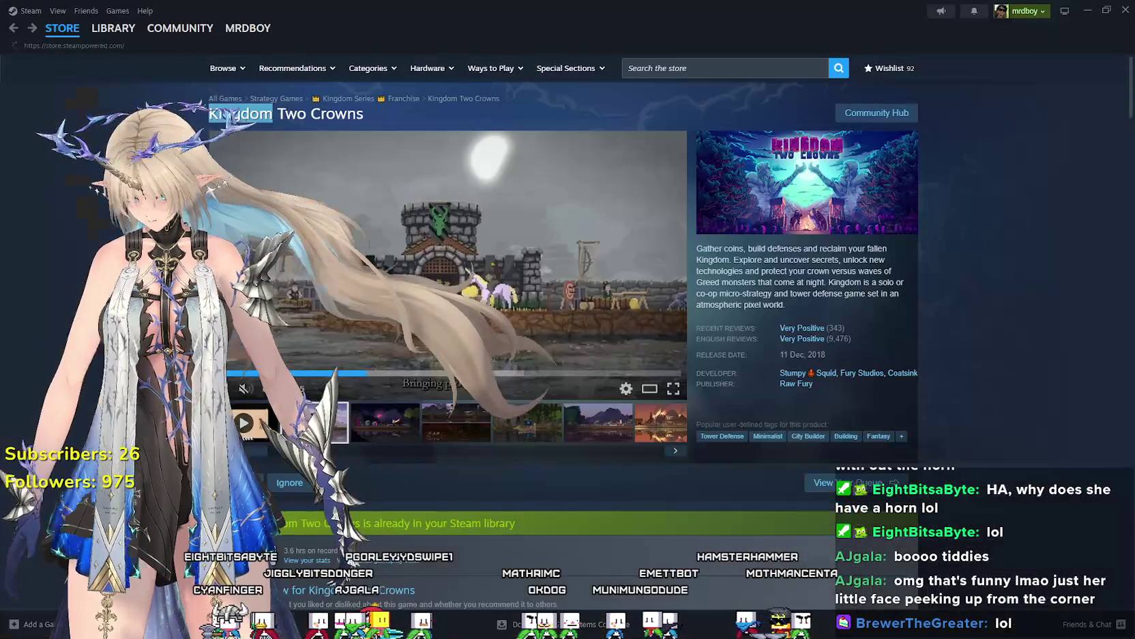
left_click(113, 28)
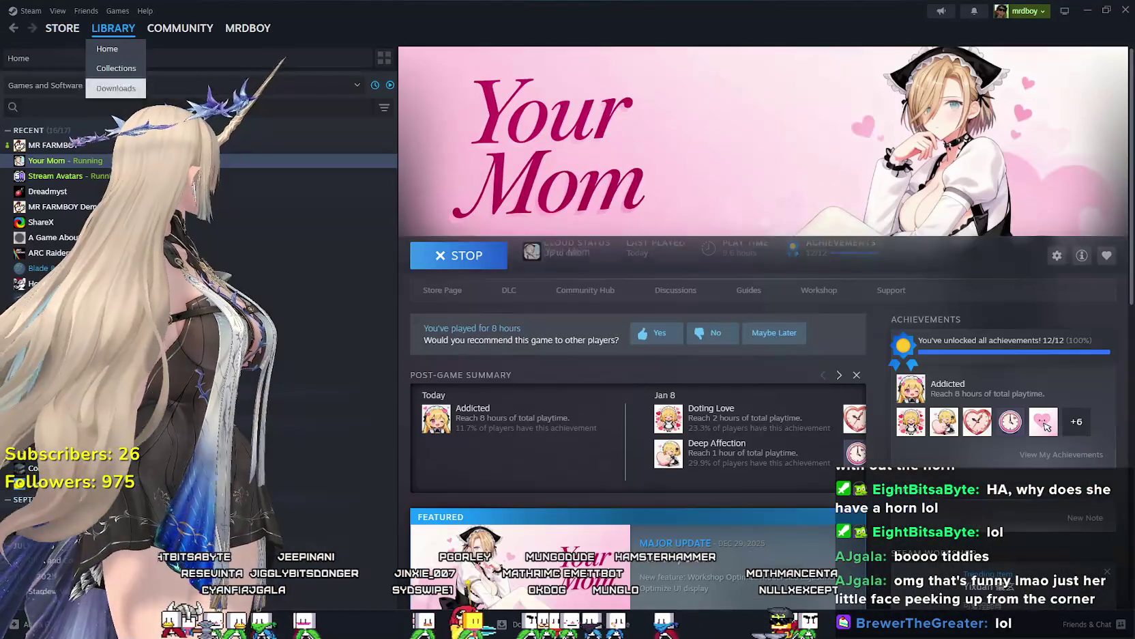
left_click(97, 194)
scroll(582, 344, "down", 2)
scroll(582, 344, "up", 2)
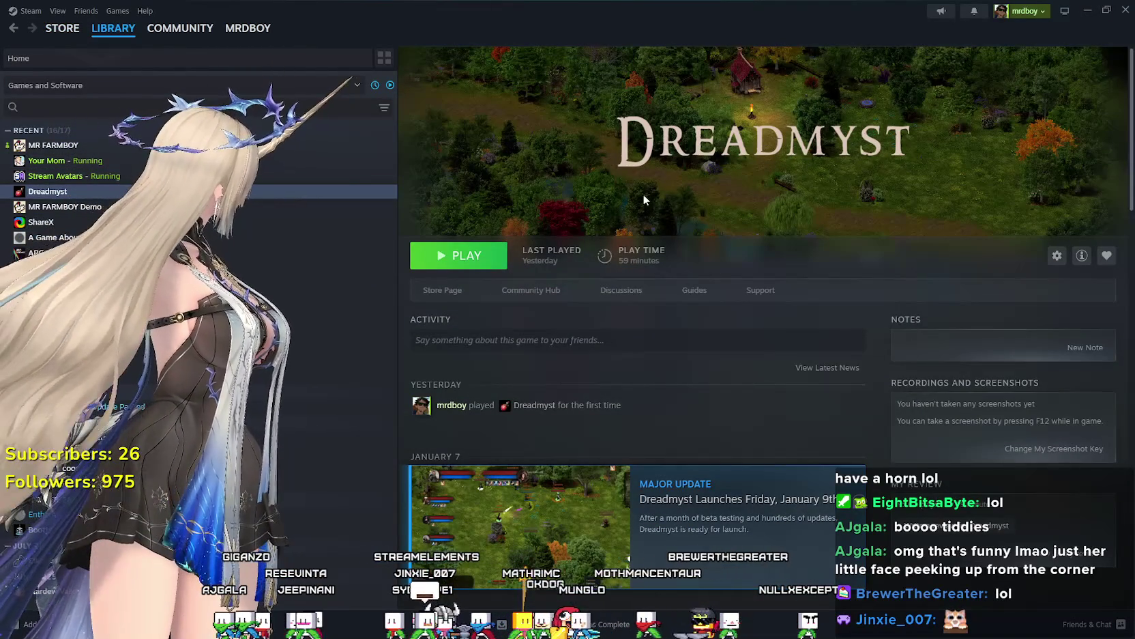
left_click(459, 292)
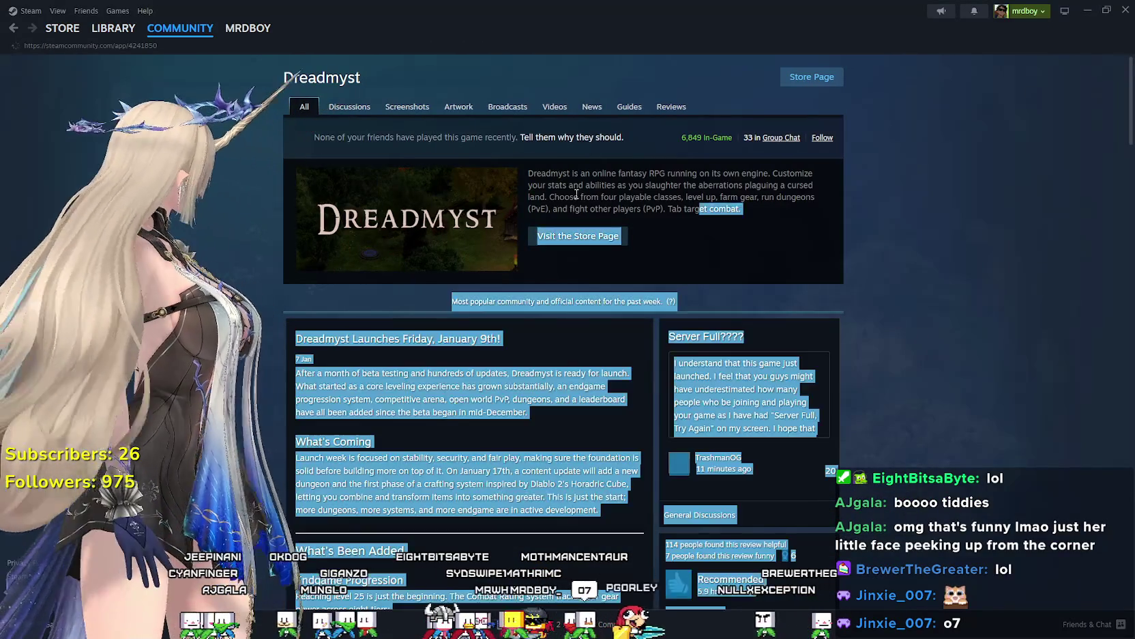
key("alt+Tab")
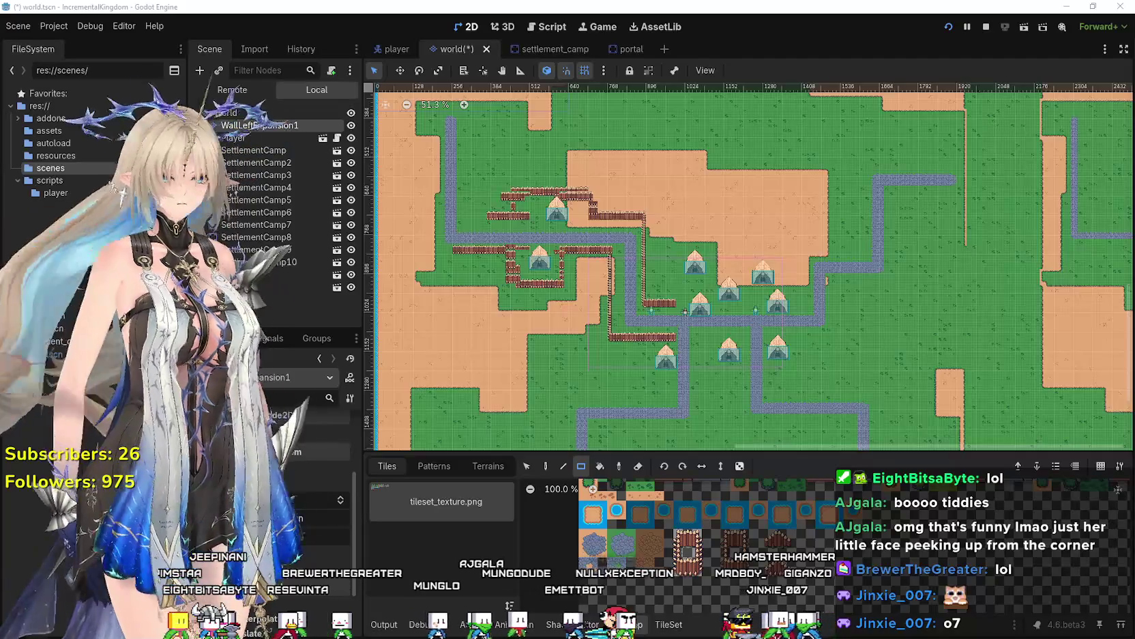